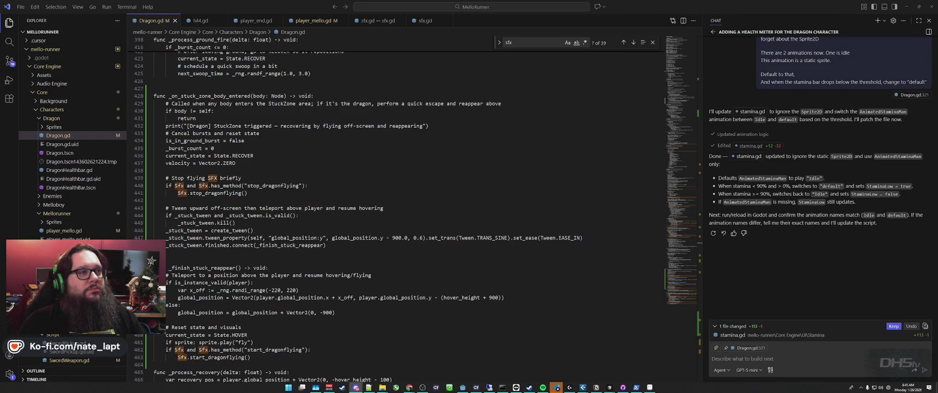
- Switch from Visual Studio Code to the Godot editor with the StaminaMan scene open
key(alt+Tab)
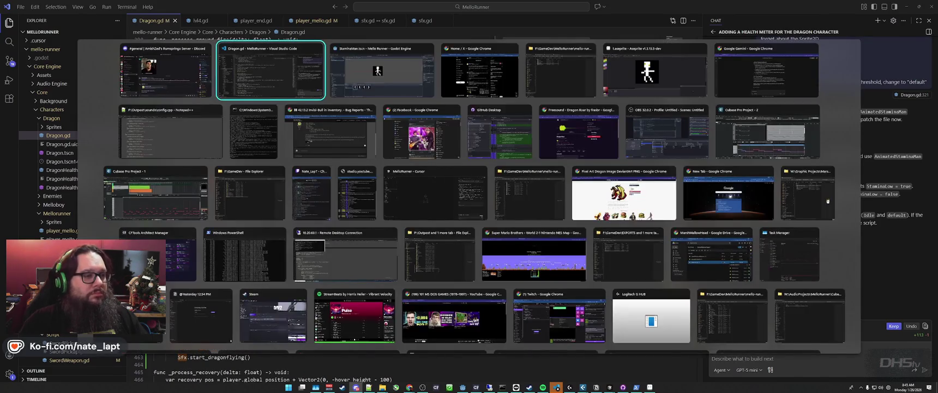
key(alt+Tab)
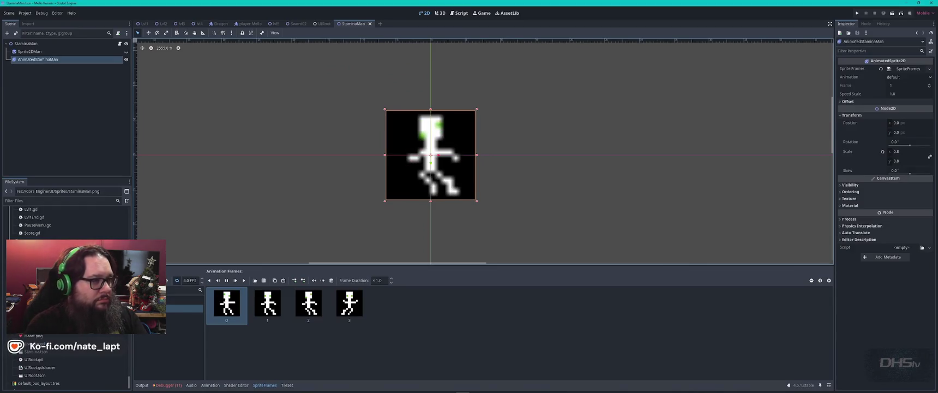
- Playtest the level with F5, moving right and jumping across the platform, then exit to the editor
key(F5)
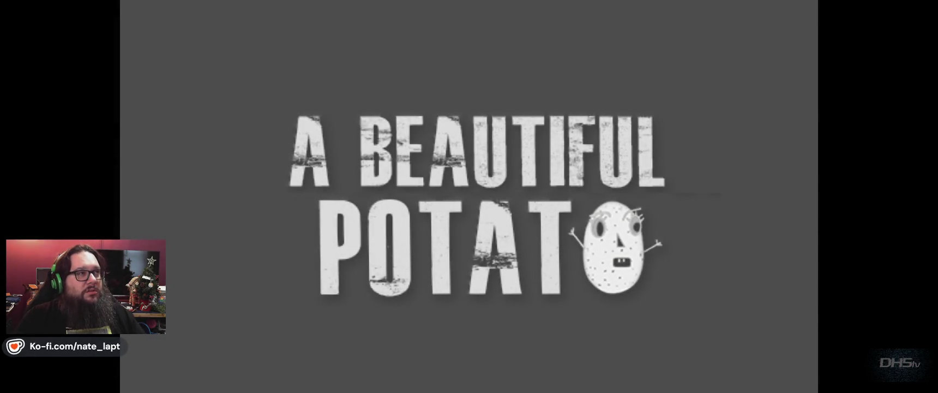
key(Return)
key(Right)
key(Up)
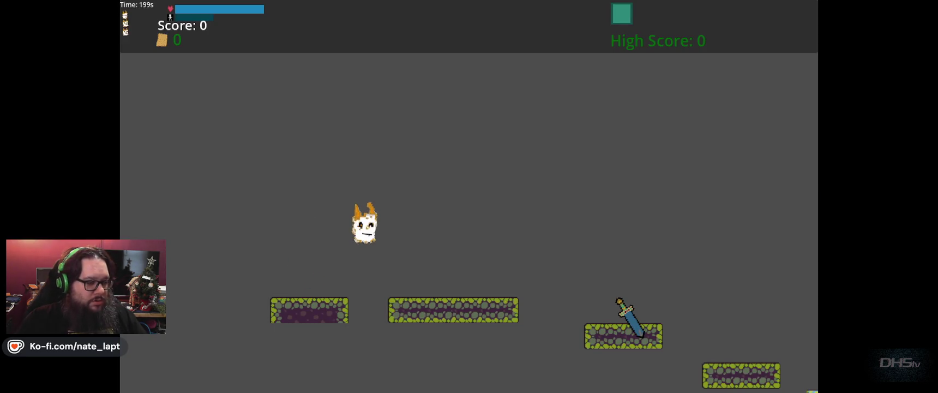
key(Right)
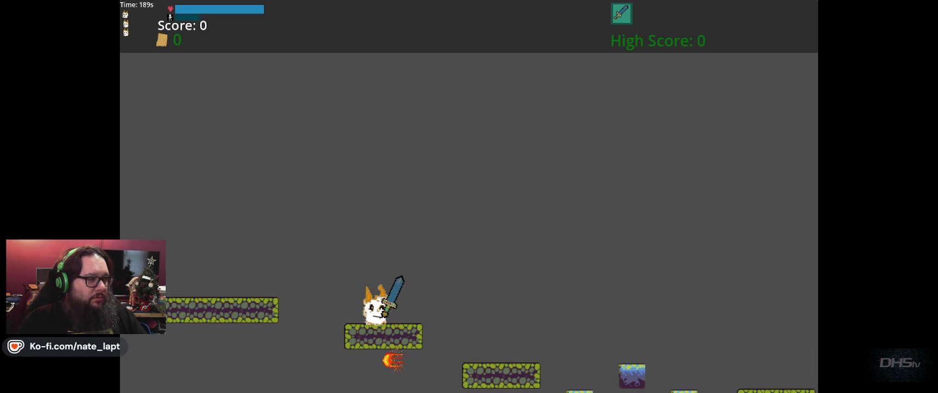
key(space)
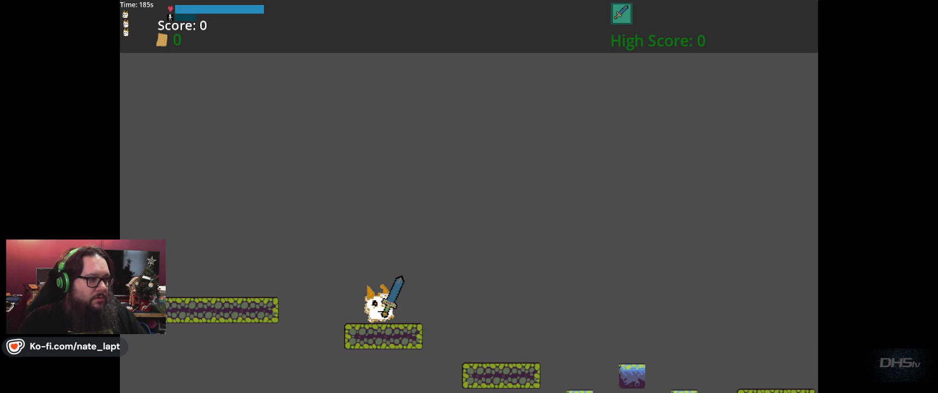
key(Escape)
click(513, 261)
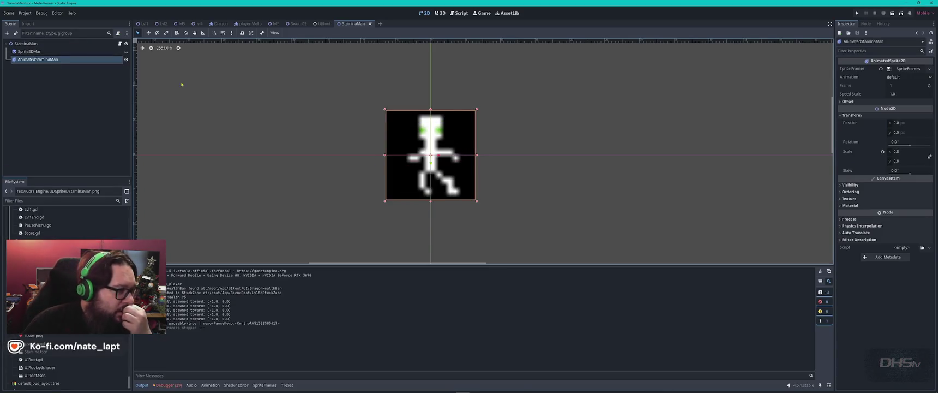
- View the AnimatedStaminaMan's Idle and default animation frames, then return to VS Code
click(30, 51)
click(38, 59)
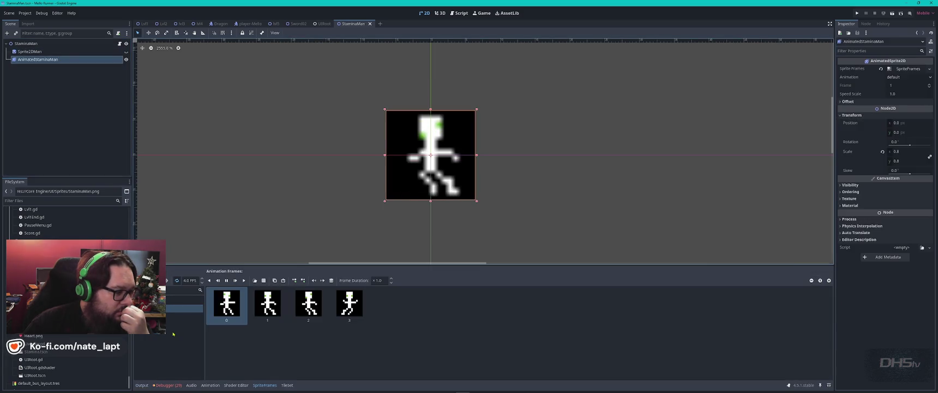
click(182, 299)
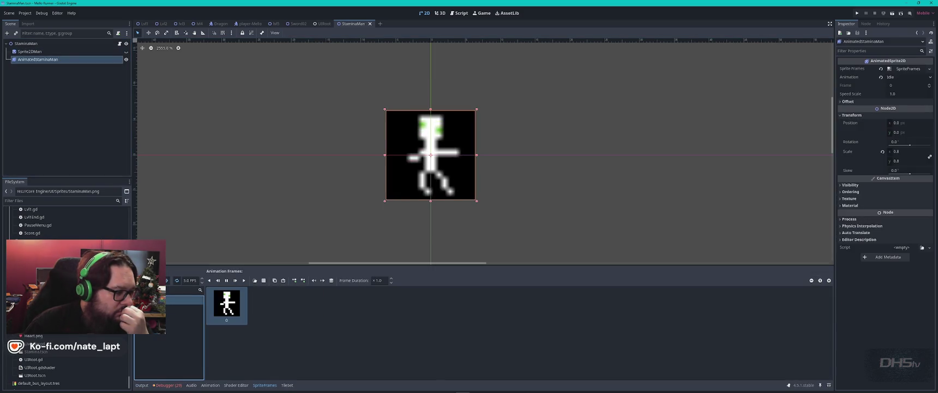
click(173, 310)
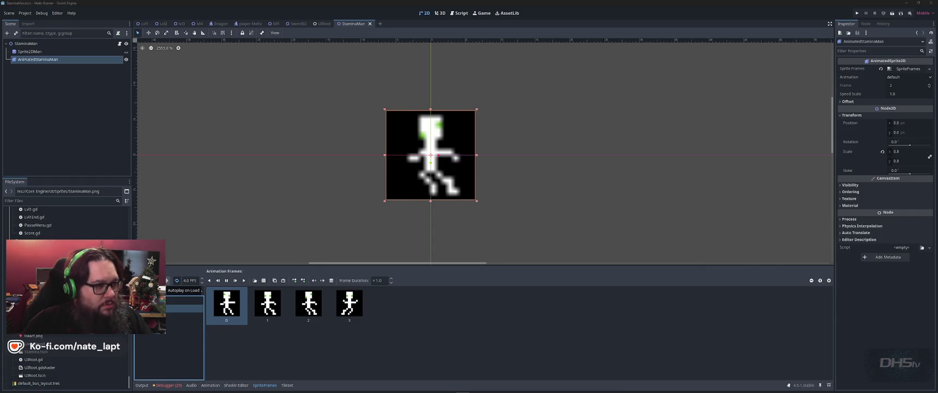
key(alt+Tab)
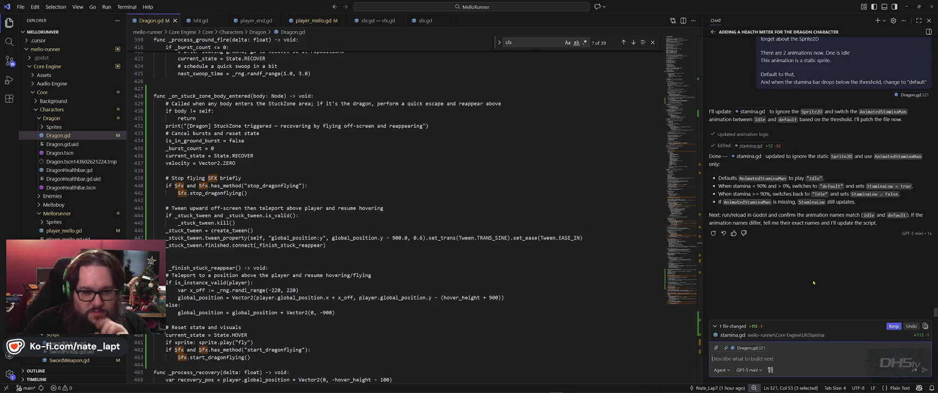
- Jump from the Debugger's Errors list to the Dragon.gd:95 'Idle' error, then rerun the game
key(alt+Tab)
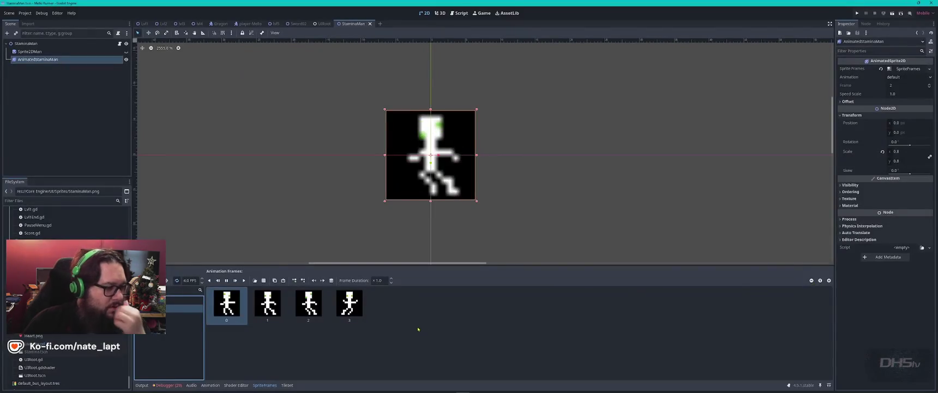
click(167, 384)
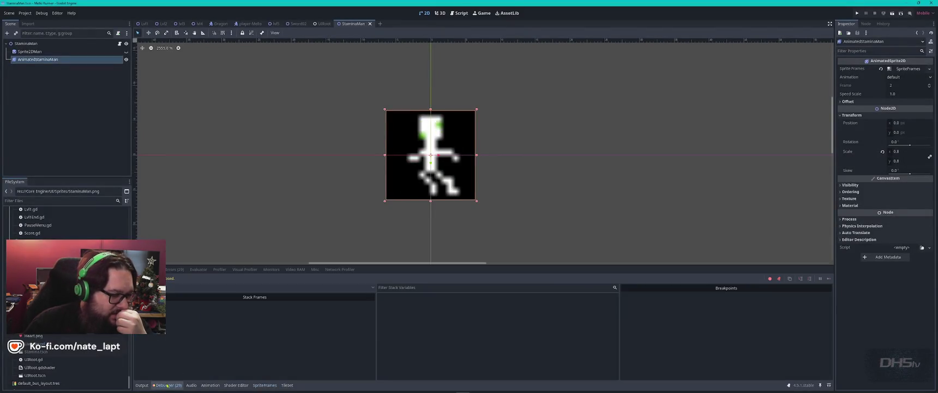
click(174, 269)
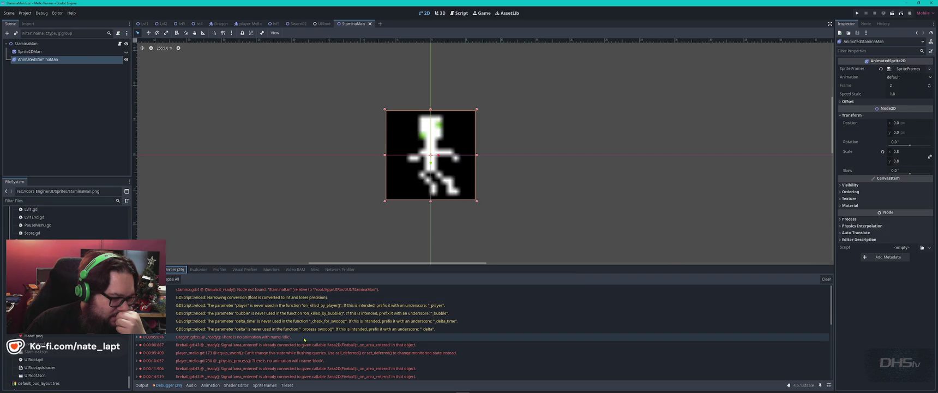
double_click(303, 337)
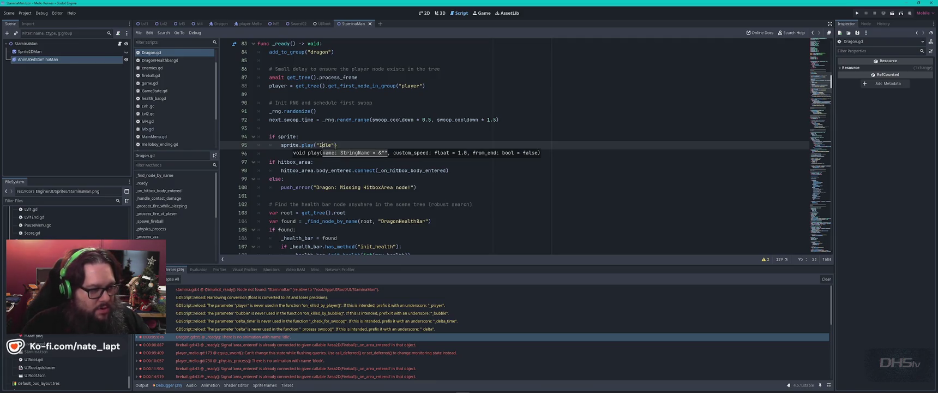
key(F5)
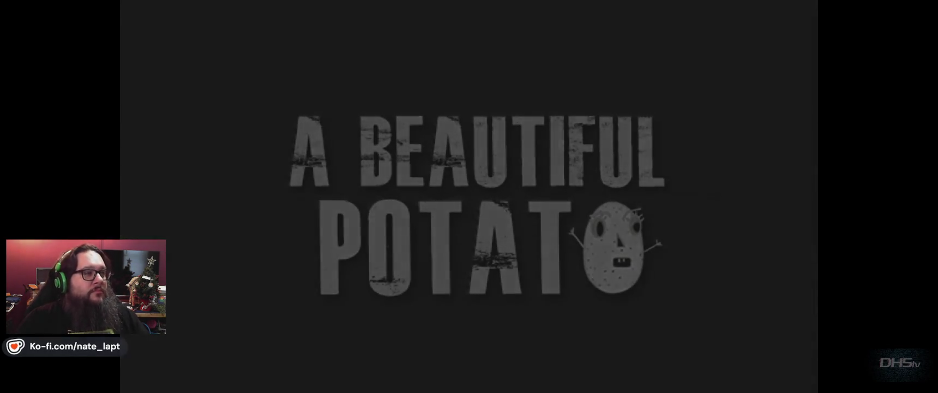
- Start the game, run right and jump to grab the sword, then exit to Dragon.gd
key(Return)
key(Right)
key(space)
key(space)
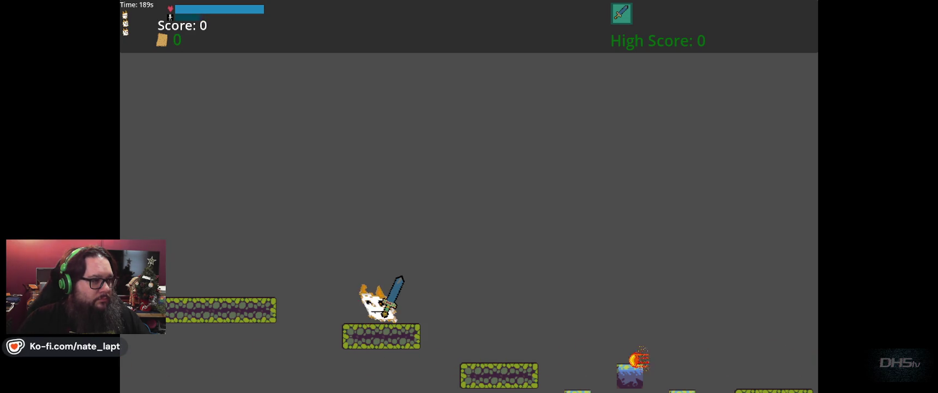
key(Escape)
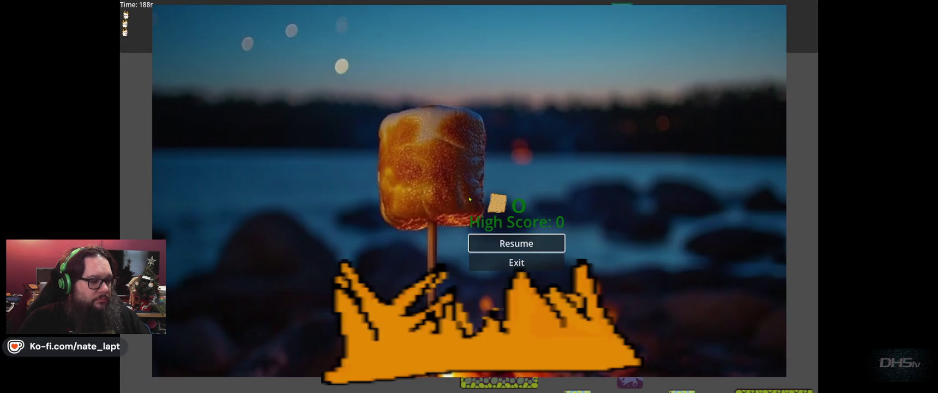
click(514, 262)
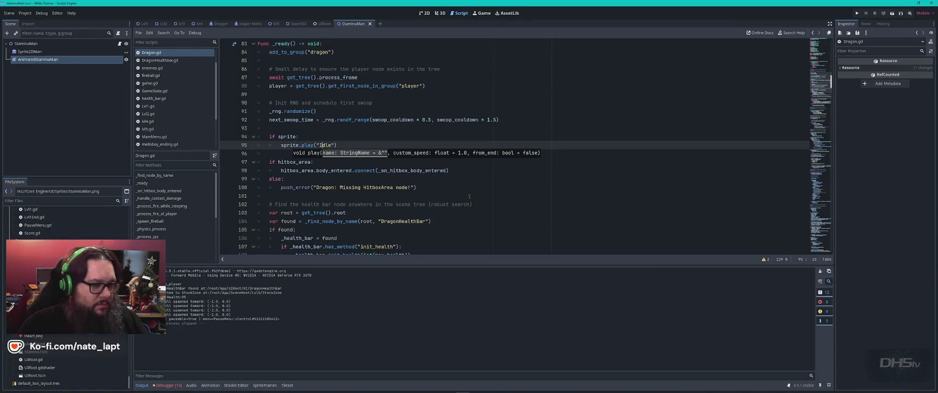
- Search Dragon.gd for 'idle' to check the Idle animation call on line 95
click(468, 196)
key(ctrl+f)
text(idle)
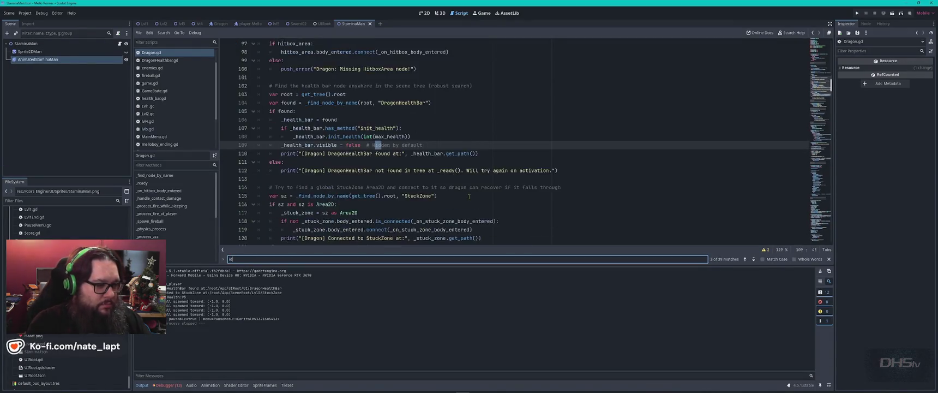
key(Escape)
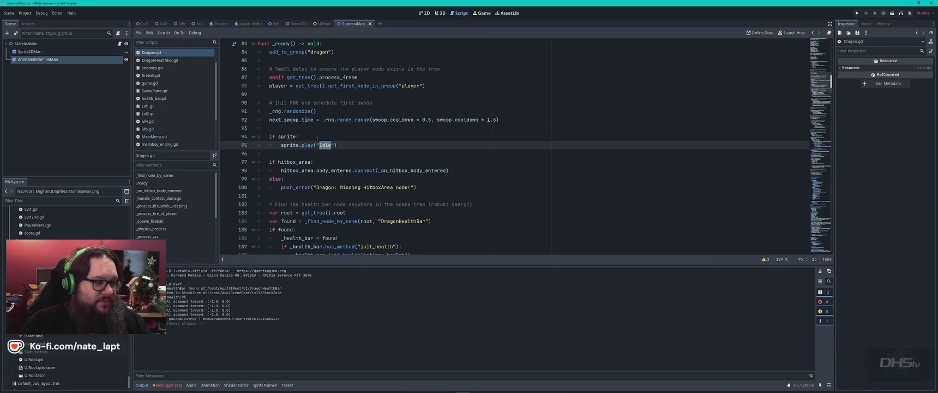
click(310, 136)
- Search for 'sprite' and step through matches to its declaration on line 59
double_click(284, 137)
key(ctrl+f)
key(Return)
key(Return)
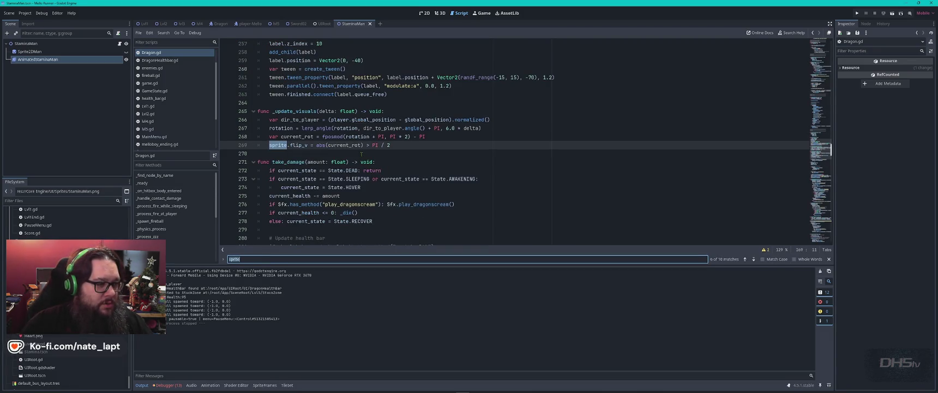
key(Return)
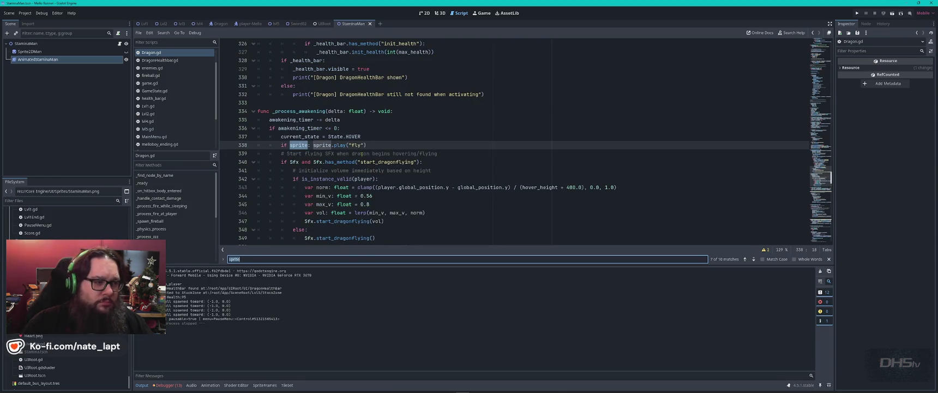
key(Return)
key(Return)
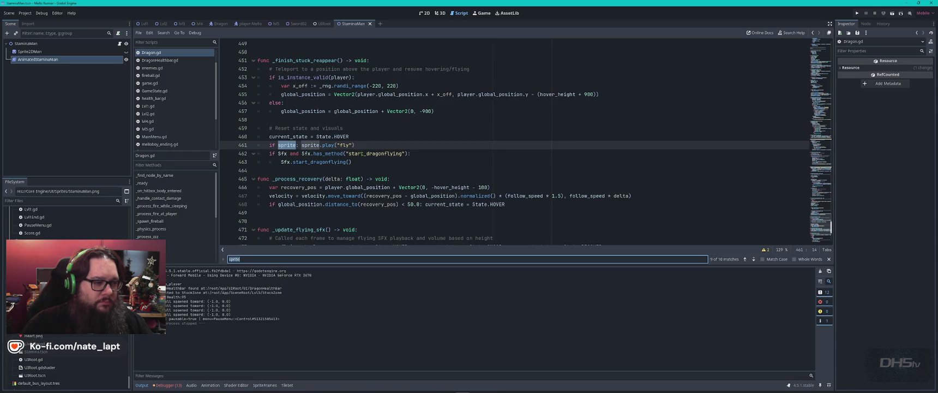
key(Return)
key(Return)
key(Return)
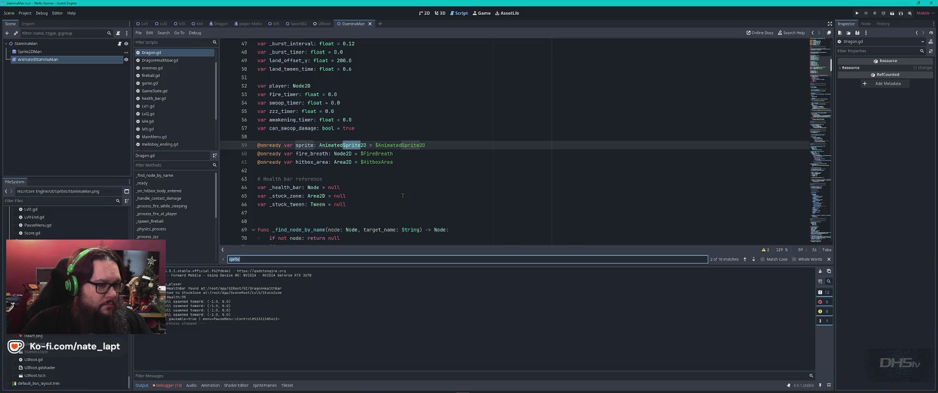
- Replace $AnimatedSprite2D with $AnimatedStaminaMan on line 59 and save Dragon.gd
mouse_move(38, 59)
mouse_down()
mouse_move(452, 145)
mouse_move(384, 145)
mouse_up()
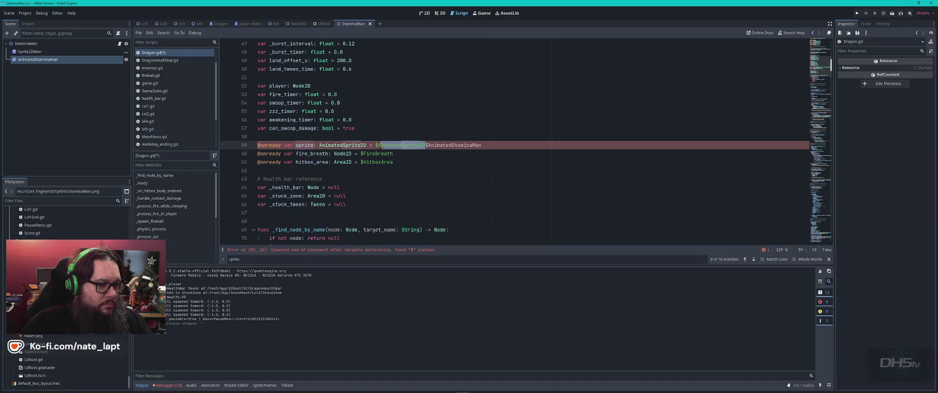
key(BackSpace)
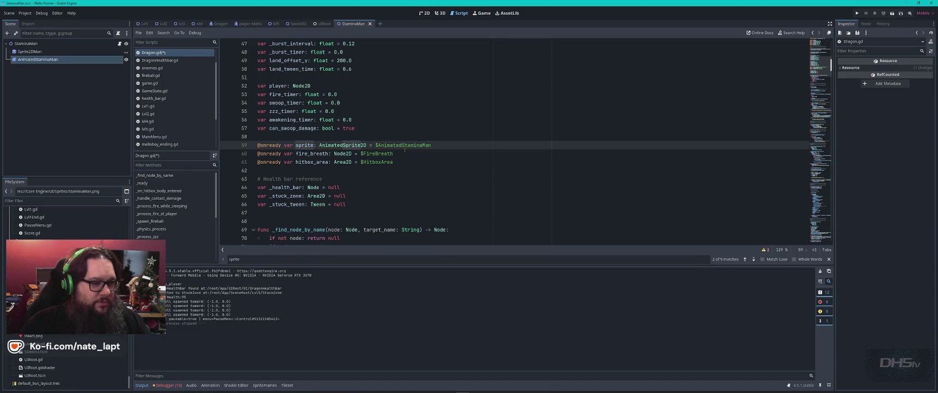
key(ctrl+s)
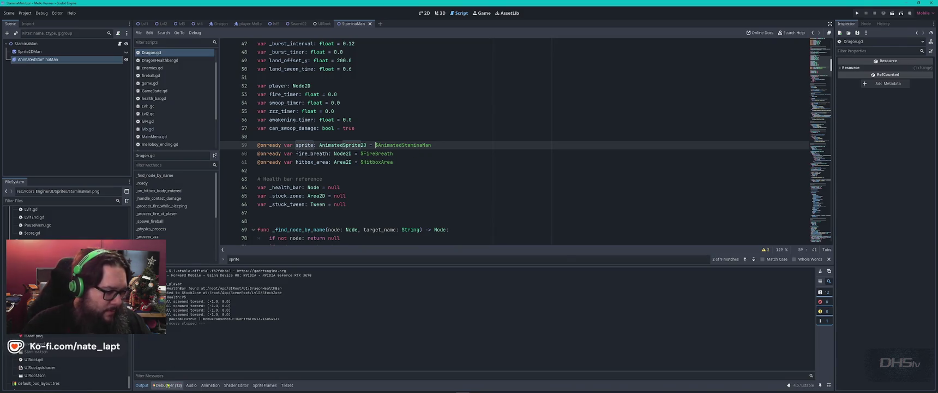
key(alt+d)
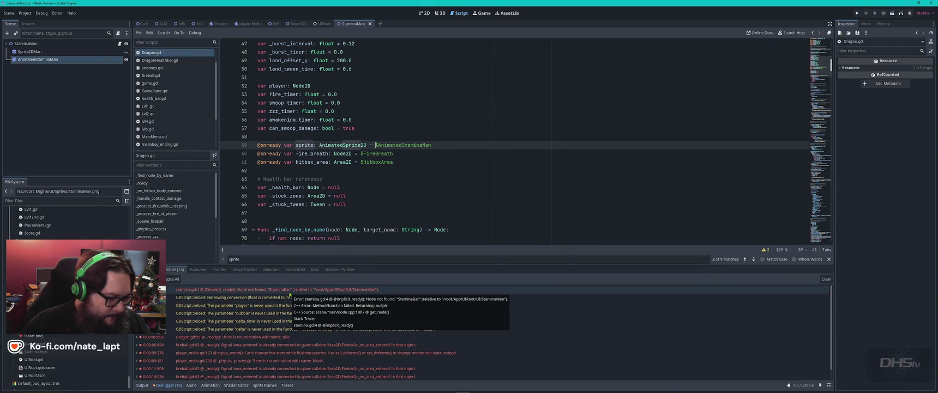
- Open the StaminaBar not-found error in stamina.gd and change line 4's reference to $StaminaMan
double_click(289, 293)
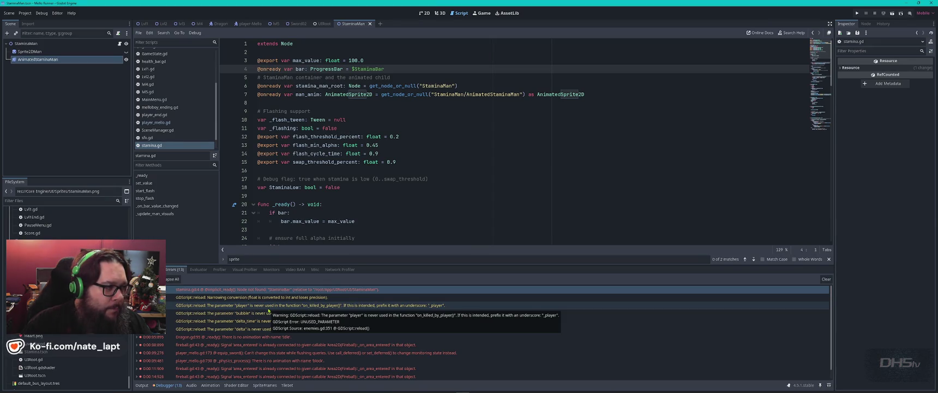
click(322, 23)
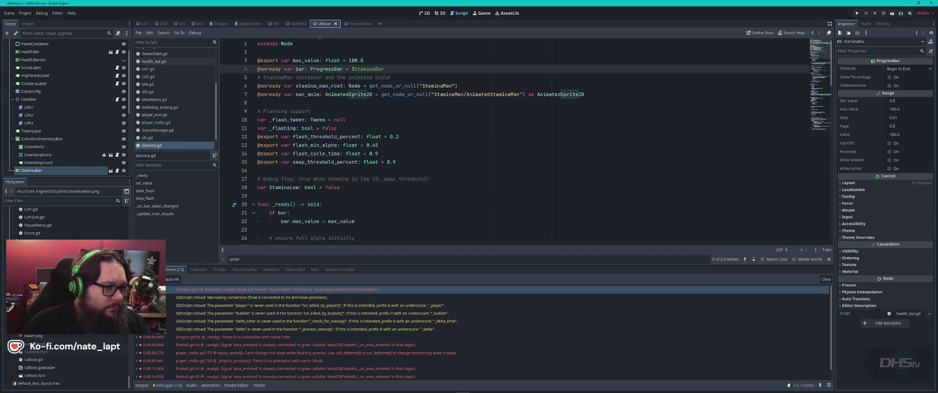
click(349, 24)
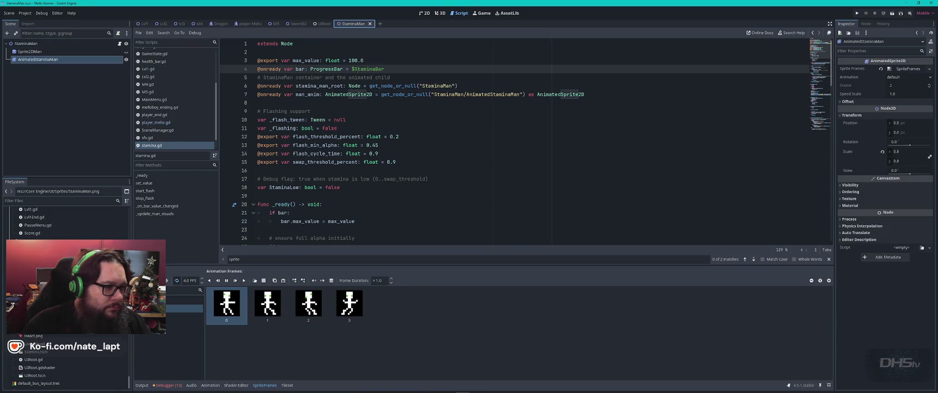
double_click(382, 68)
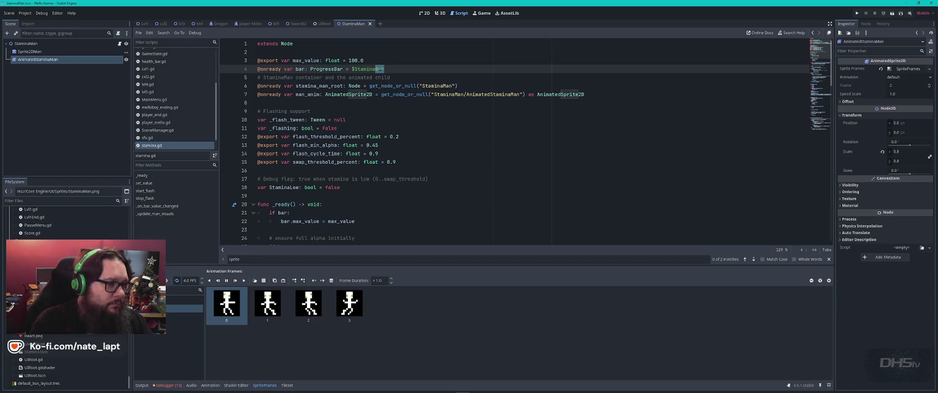
text(Man)
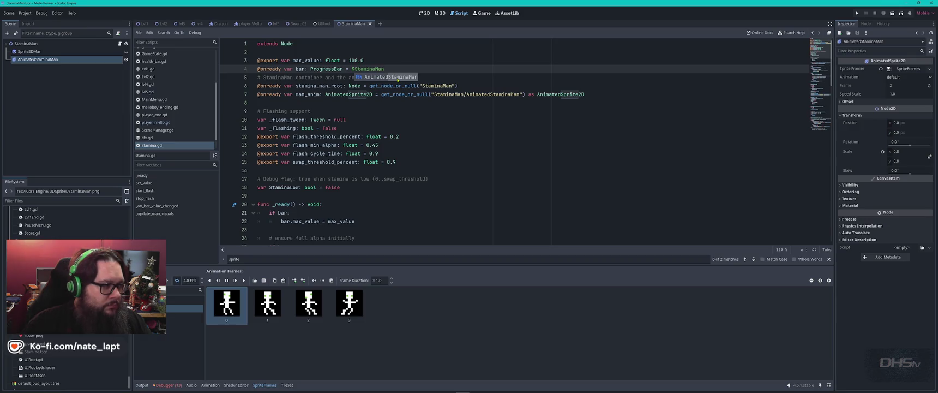
- Clear the old errors from the Debugger and run the game again
click(167, 384)
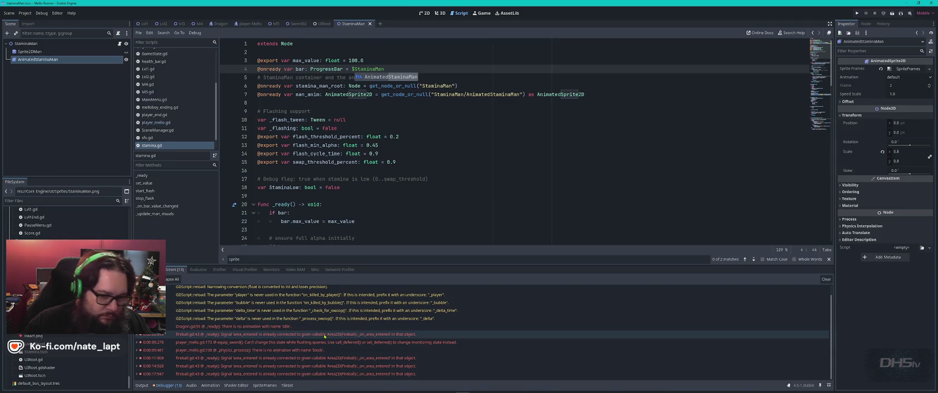
click(827, 279)
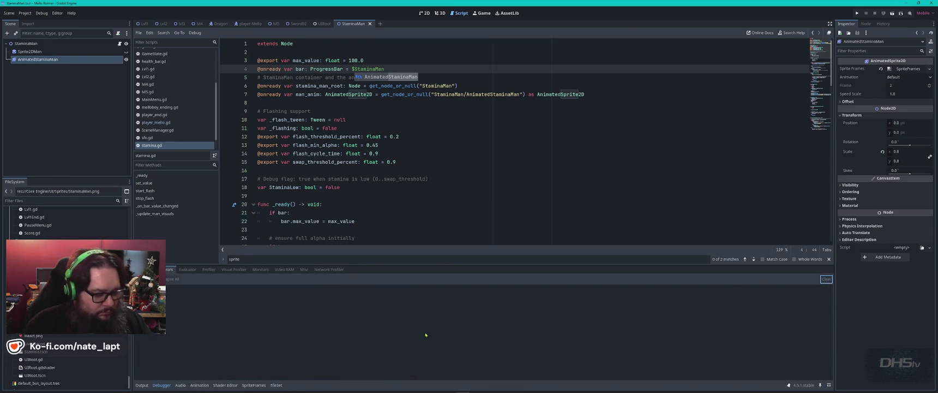
key(F5)
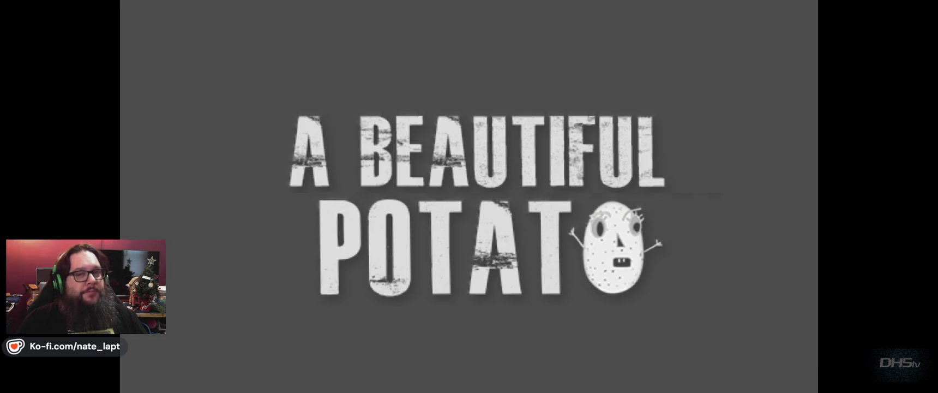
- Start the game, jump right across platforms to collect the sword, then exit to the editor
key(Return)
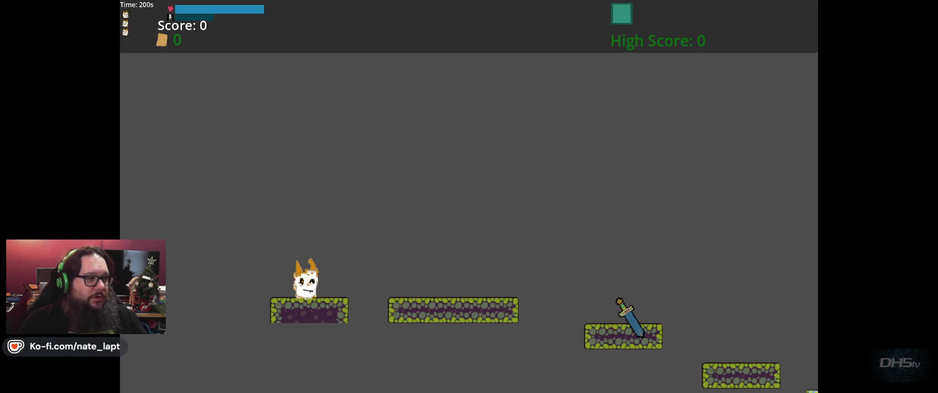
key(Right)
key(space)
key(Right)
key(space)
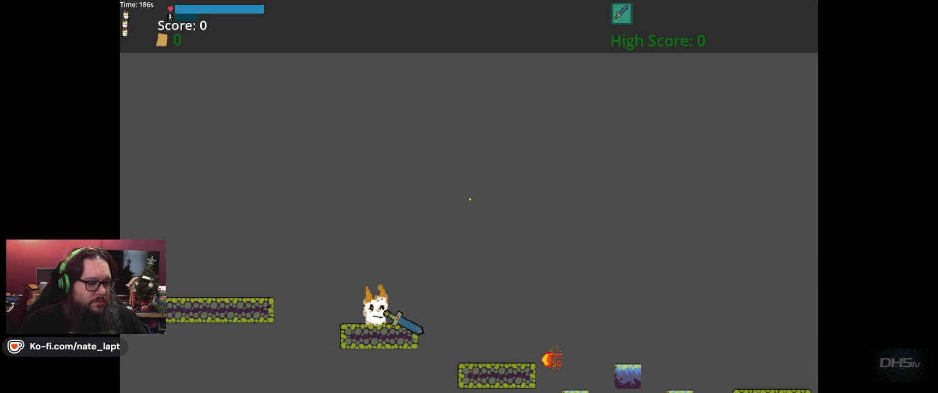
key(Escape)
click(515, 261)
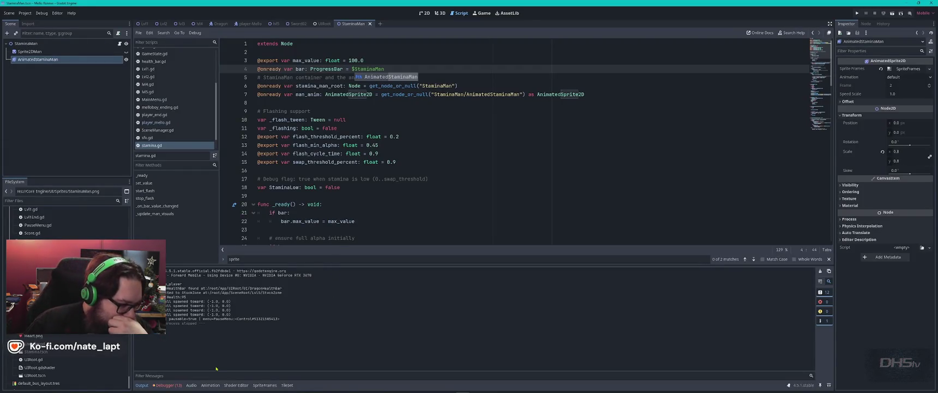
- Jump from the Debugger's Errors list to the Dragon.gd line 59 error
click(167, 385)
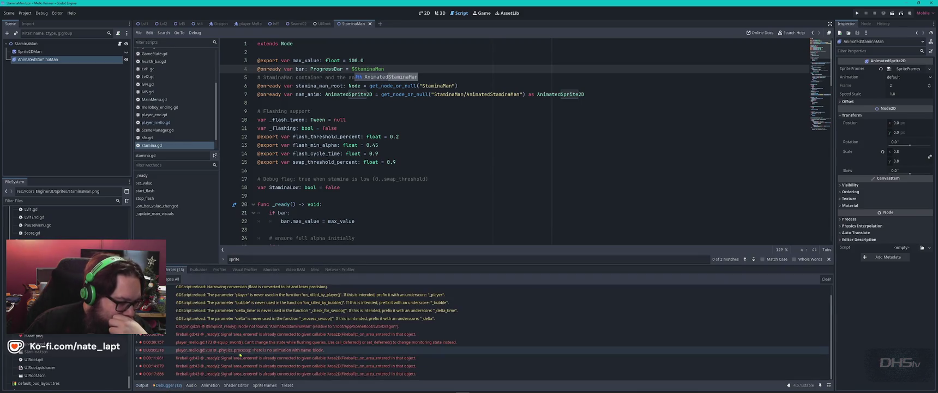
mouse_move(267, 328)
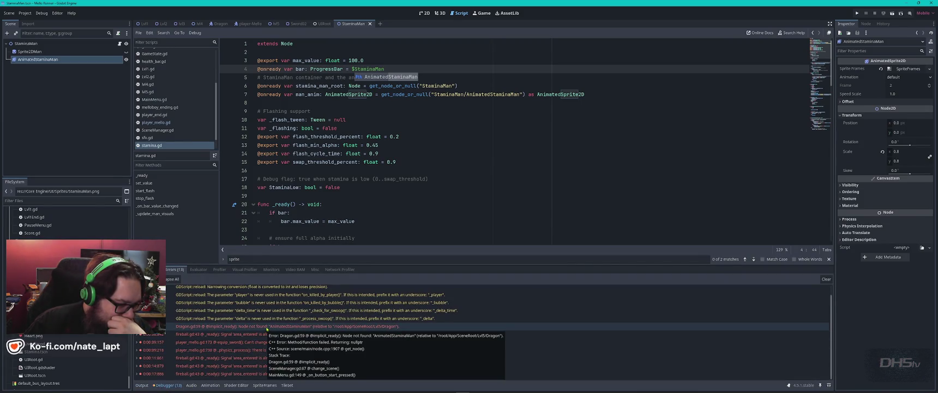
click(266, 326)
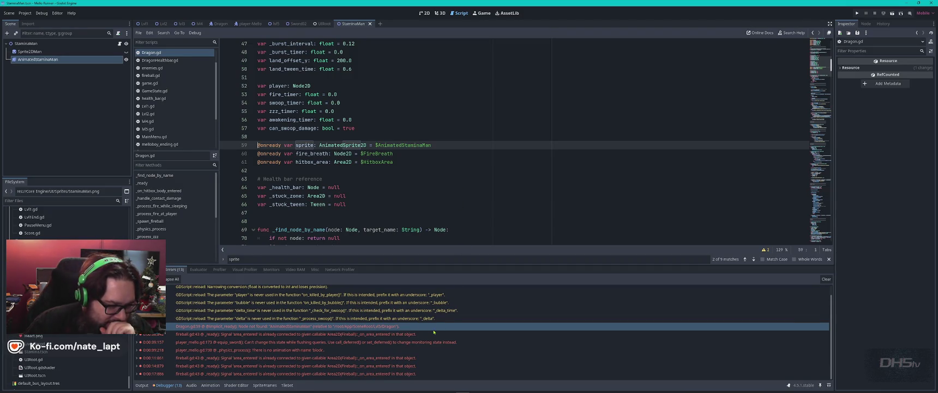
- Paste $AnimatedStaminaMan at the end of line 59, undo it, then open the player_mello.gd:730 error
mouse_move(433, 330)
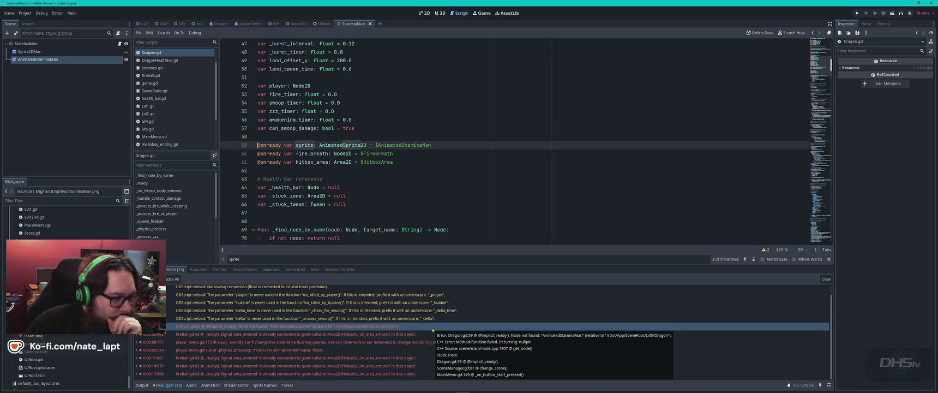
click(465, 144)
key(ctrl+v)
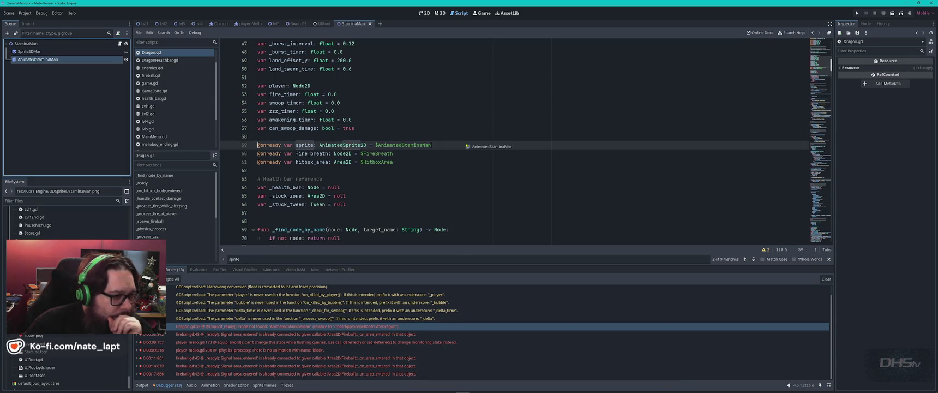
key(ctrl+z)
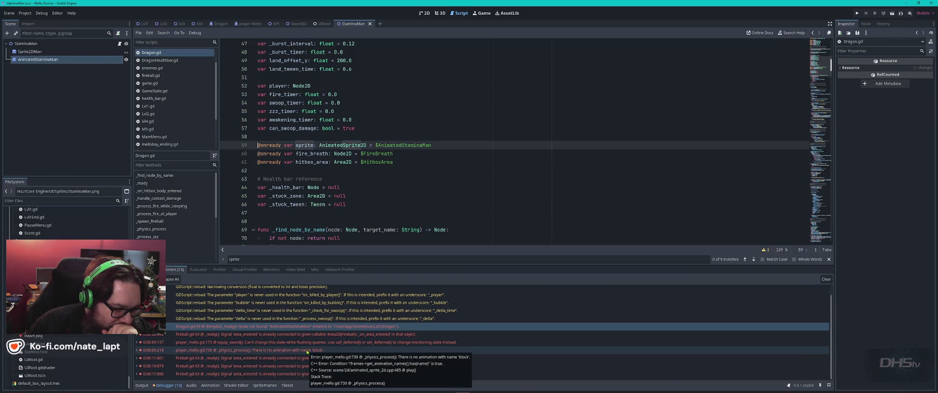
click(307, 352)
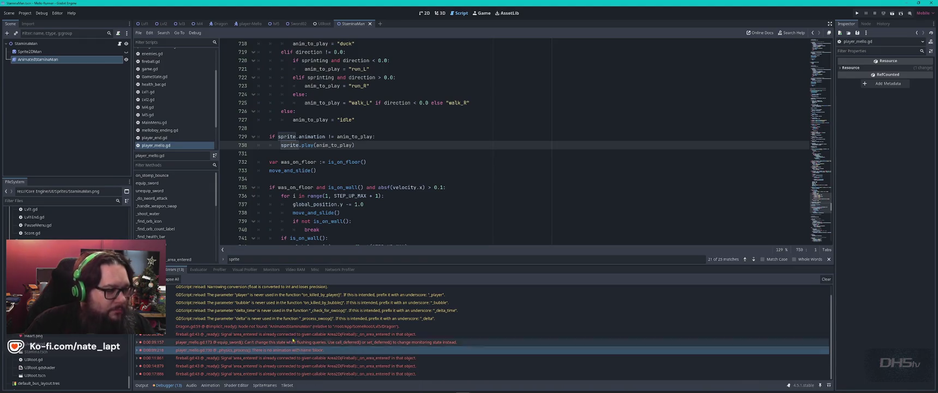
- Inspect the Animator node in the Sword02 scene, then return to StaminaMan
click(297, 23)
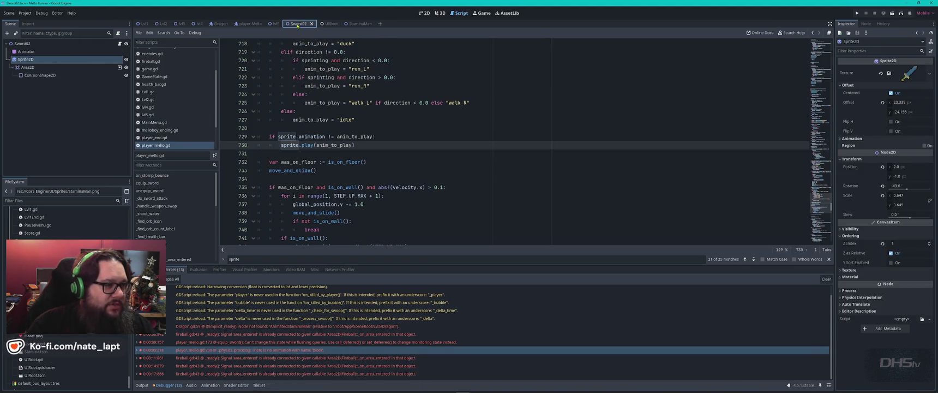
click(26, 52)
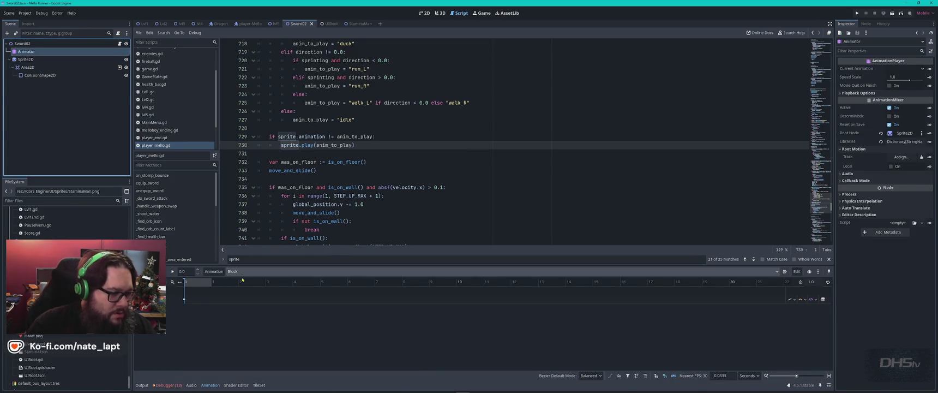
click(355, 25)
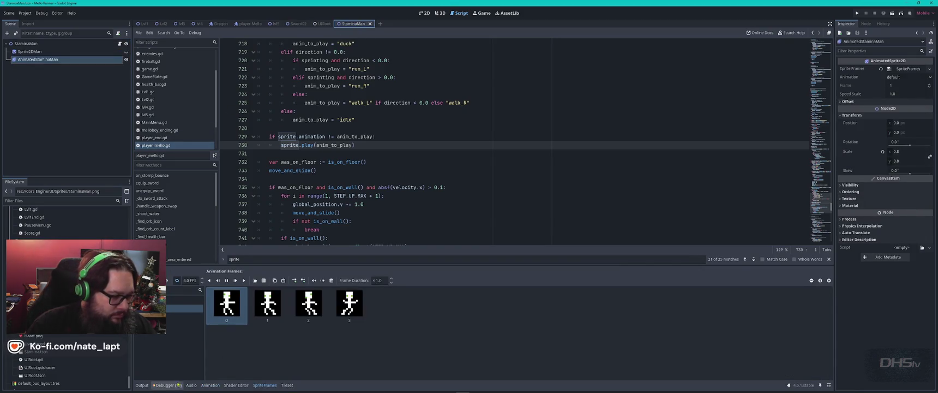
- Expand the player_mello.gd:730 missing 'block' animation error to show its stack trace
click(168, 384)
click(308, 351)
double_click(307, 350)
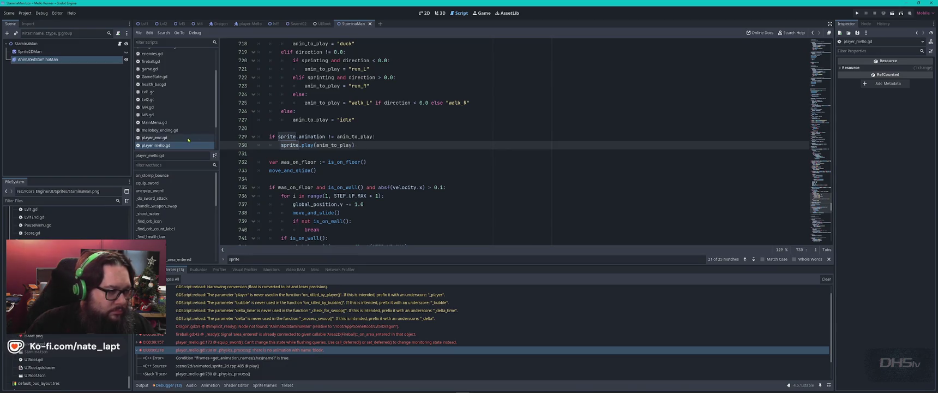
click(387, 139)
- Search player_mello.gd for the "block" animation name and step through its quoted matches
key(ctrl+f)
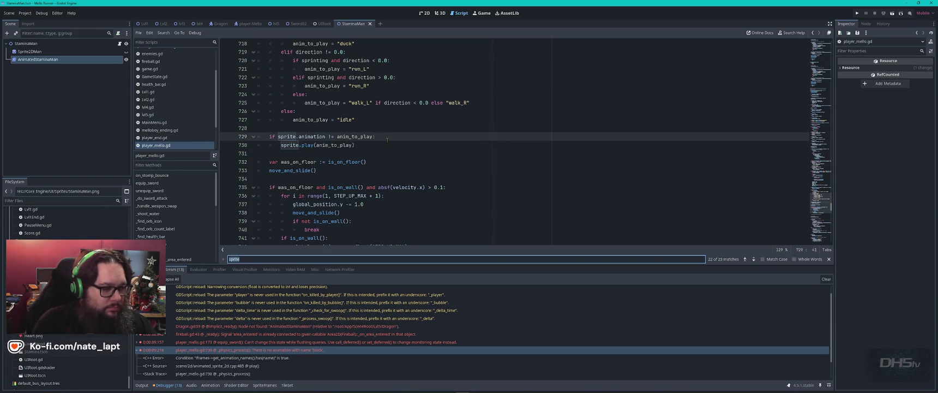
text(block)
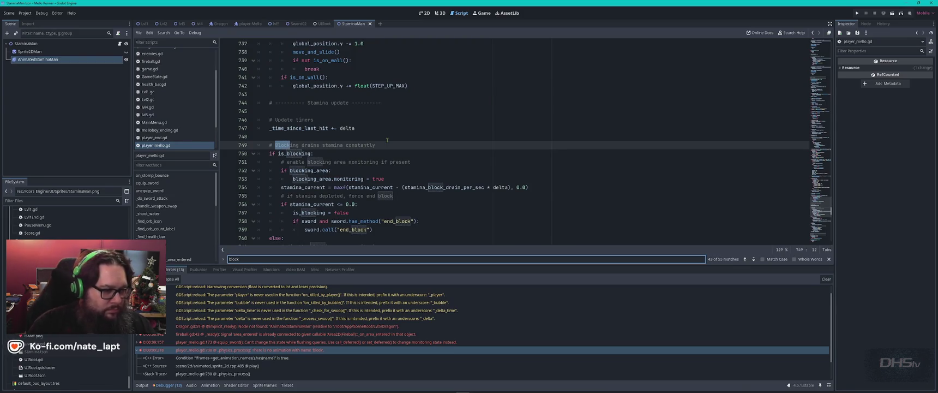
key(Return)
key(Return)
key(Return)
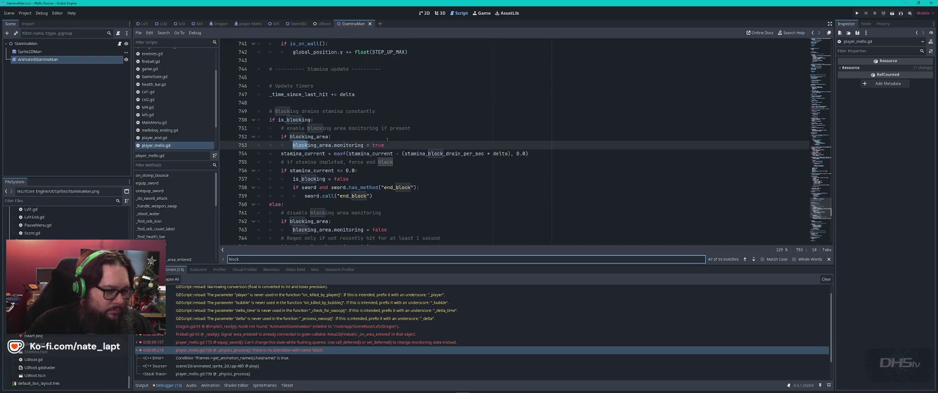
text(")
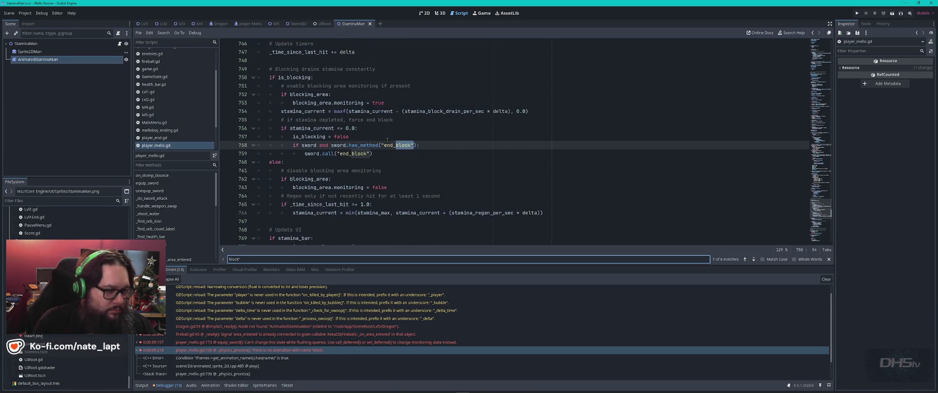
key(Return)
key(Return)
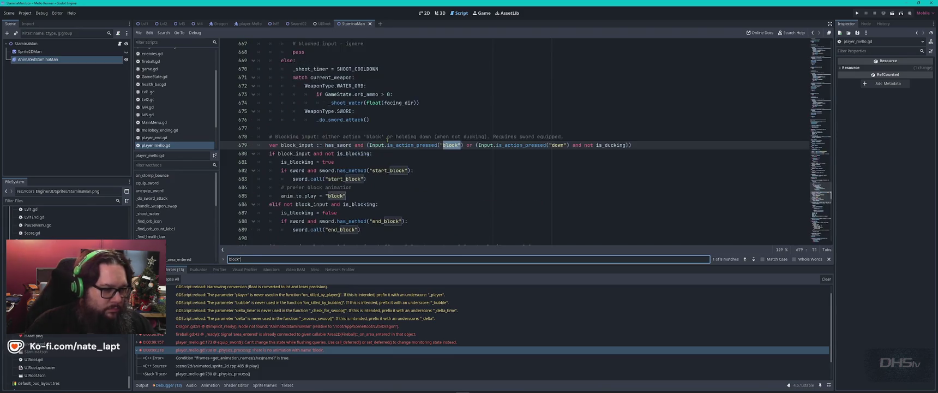
key(Escape)
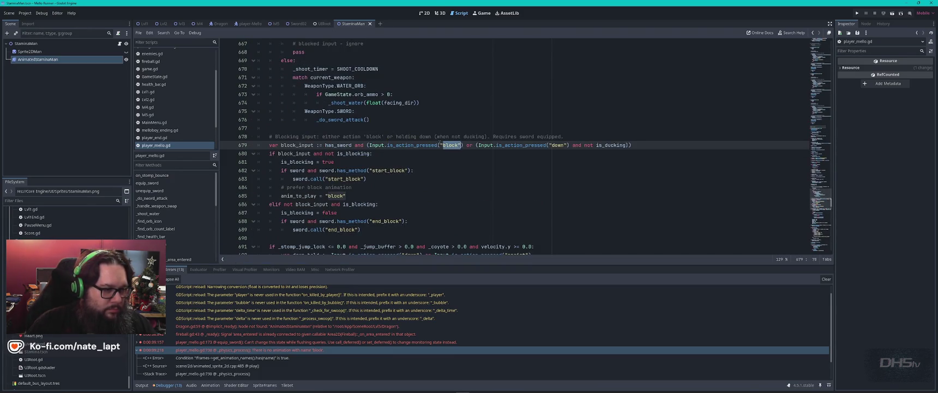
- Change "block" to "Block" on line 685 of player_mello.gd and save the script
click(422, 145)
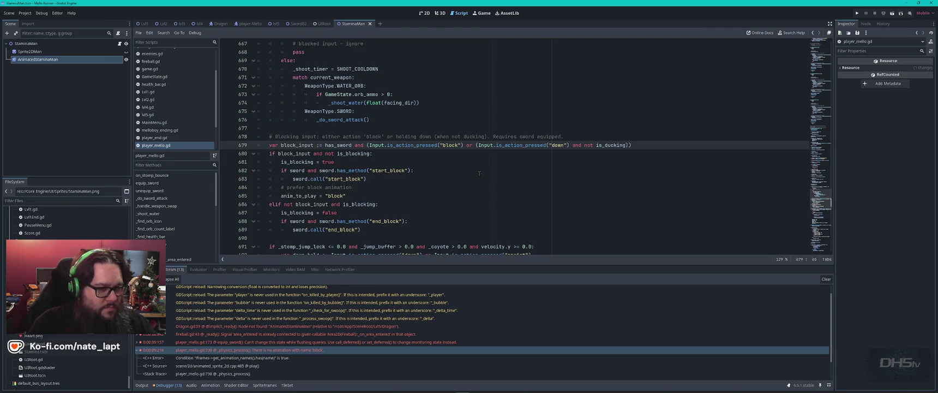
key(ctrl+f)
key(Return)
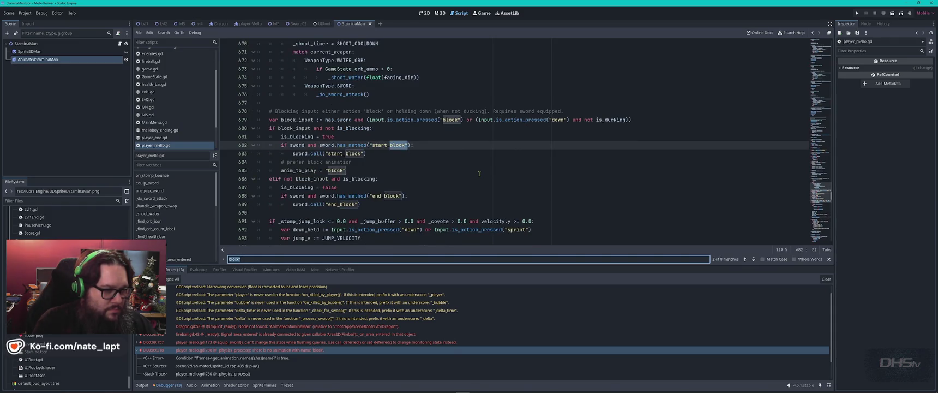
key(Escape)
click(329, 170)
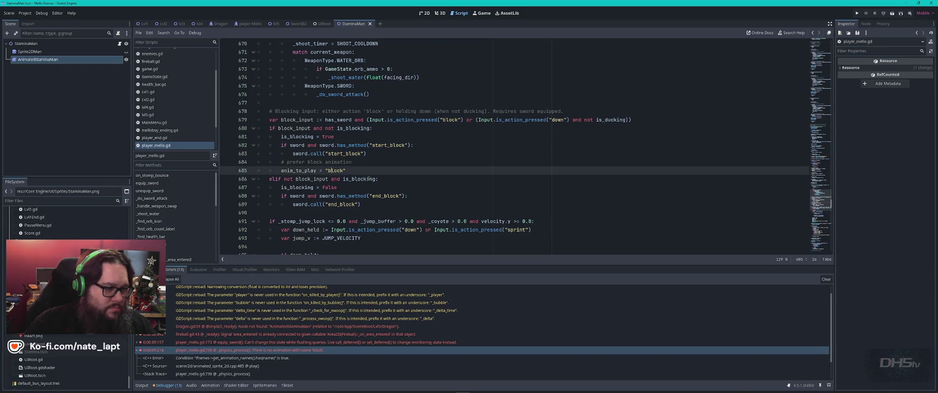
text(B)
click(377, 171)
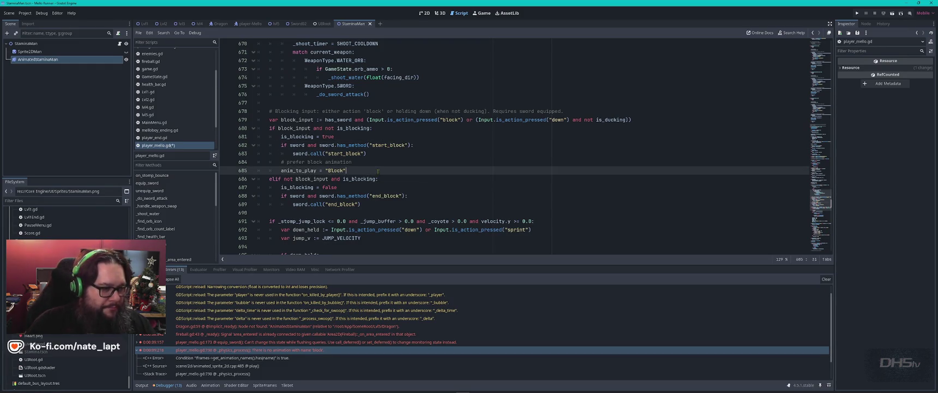
key(ctrl+s)
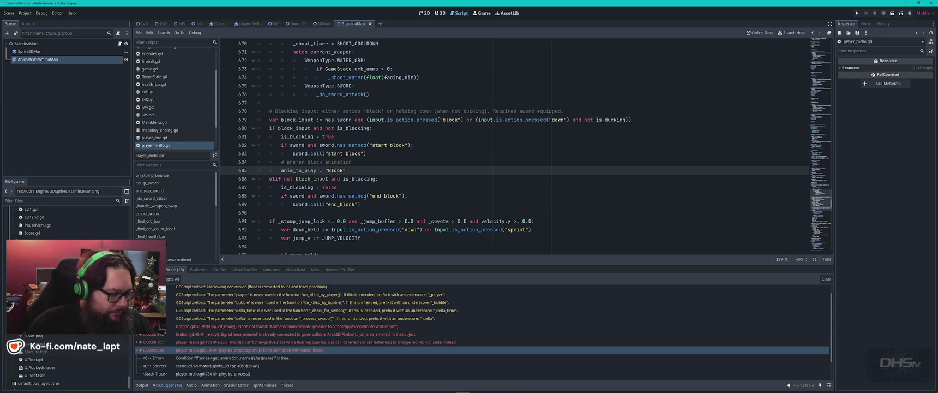
- Jump to stamina.gd line 4 from the debugger's 'Node not found' error
scroll(291, 355, down, 1)
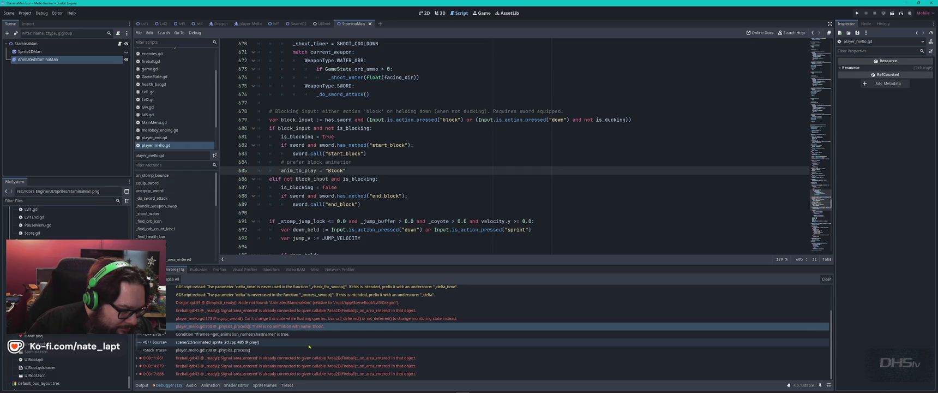
scroll(310, 346, up, 2)
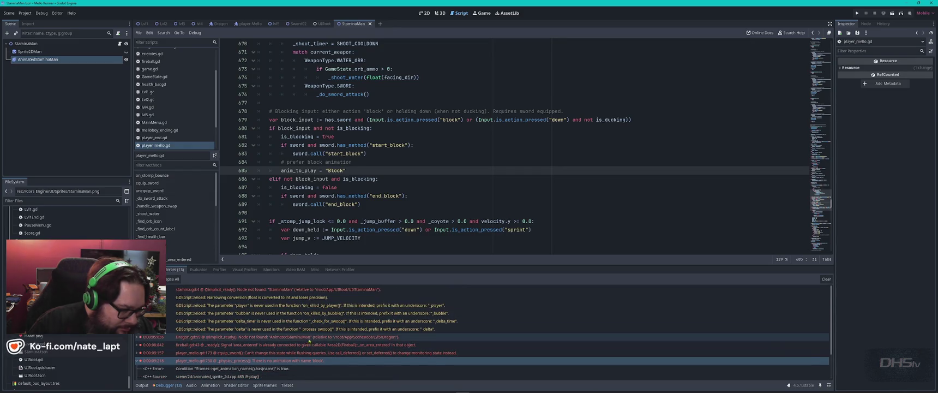
double_click(290, 290)
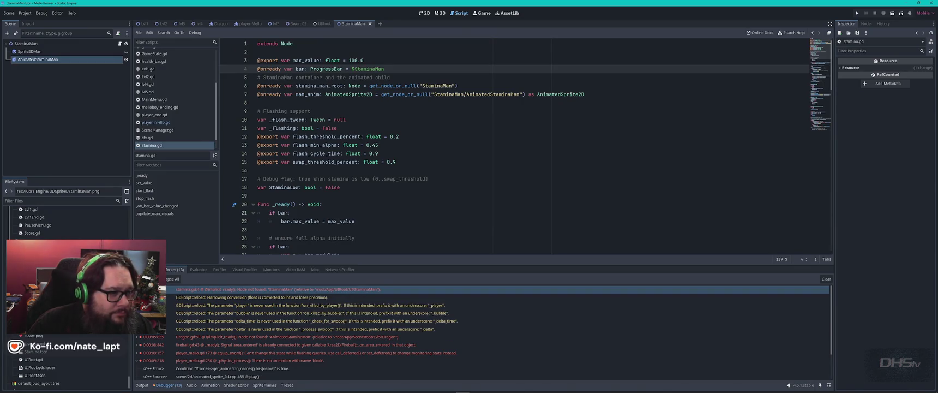
- Drop the StaminaMan node reference onto line 4, run the game and start the level
drag(27, 43, 398, 71)
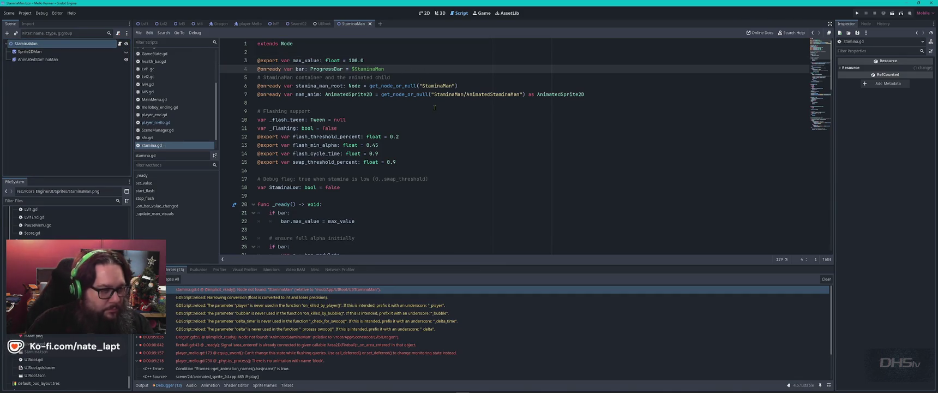
key(F5)
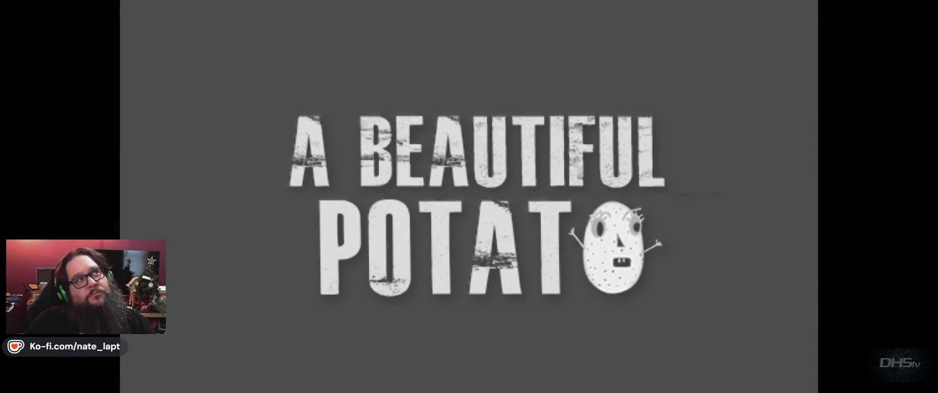
key(Return)
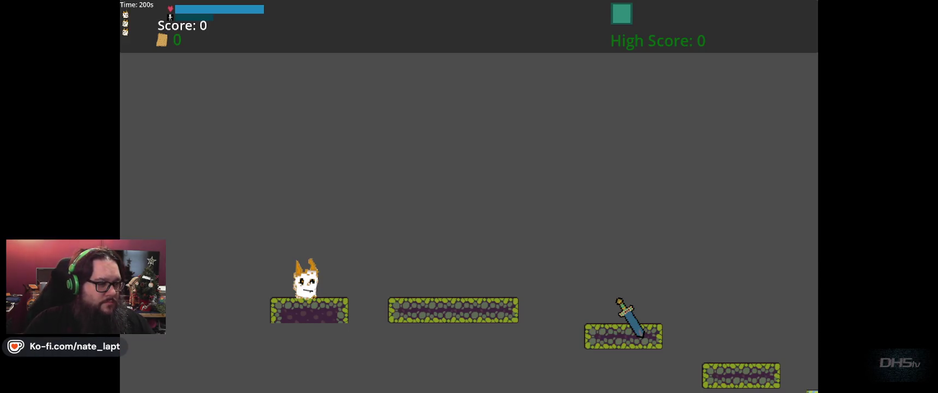
key(alt+Tab)
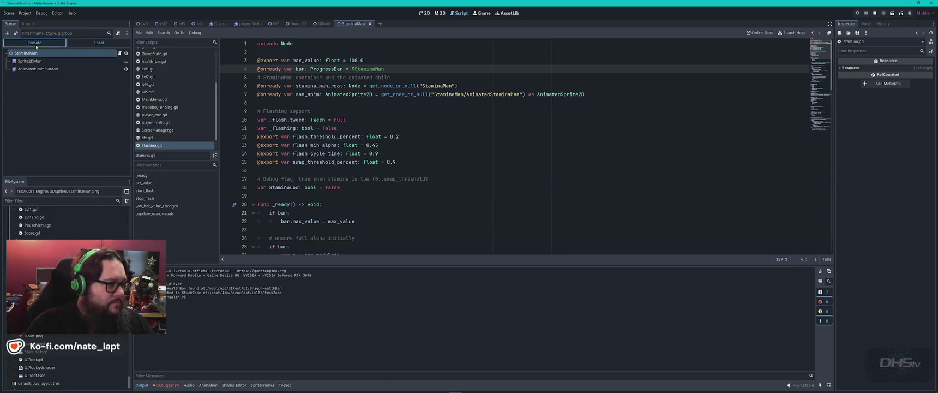
- In the Remote scene tree, expand UIRoot > UI and inspect the live StaminaBar's properties
click(35, 44)
click(14, 124)
click(16, 132)
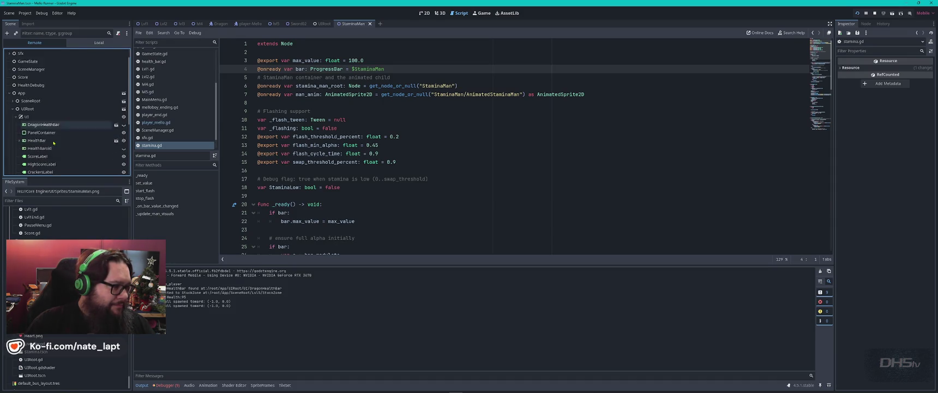
scroll(68, 150, down, 2)
scroll(70, 152, down, 2)
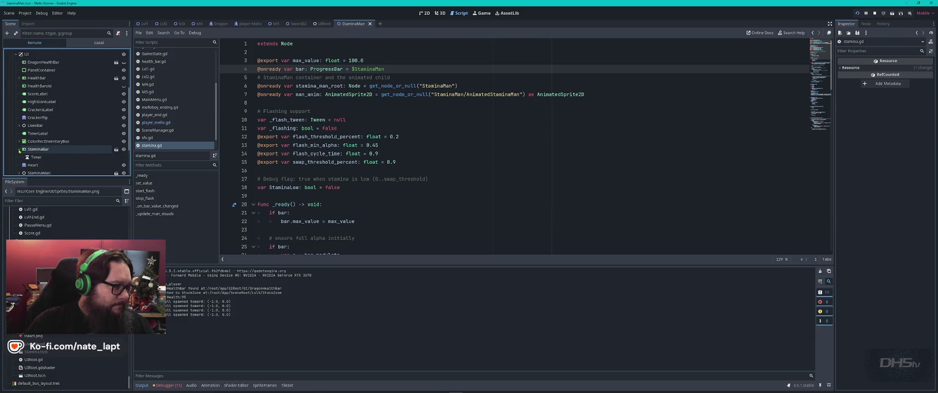
scroll(51, 136, down, 2)
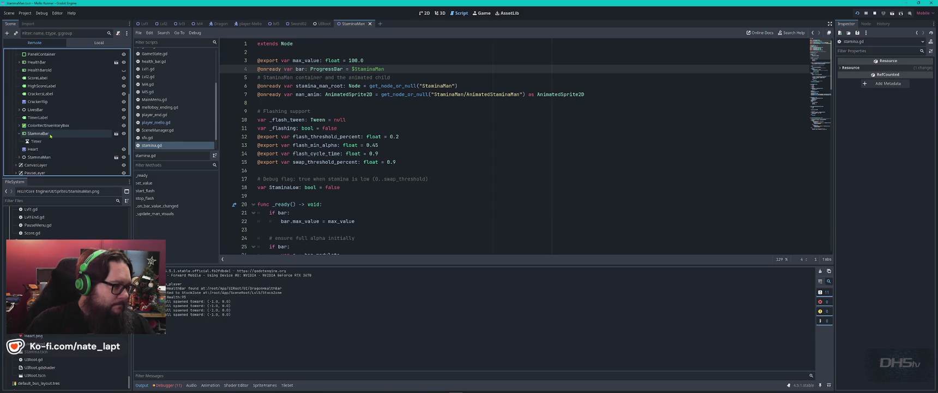
click(50, 136)
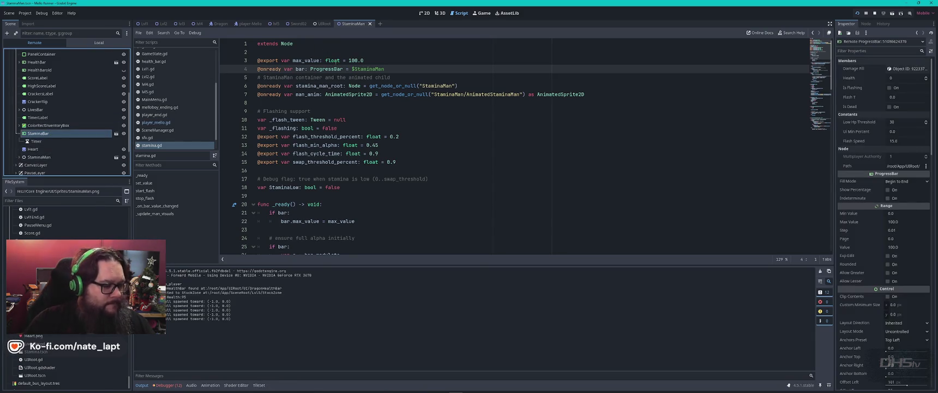
mouse_move(332, 62)
key(alt+Tab)
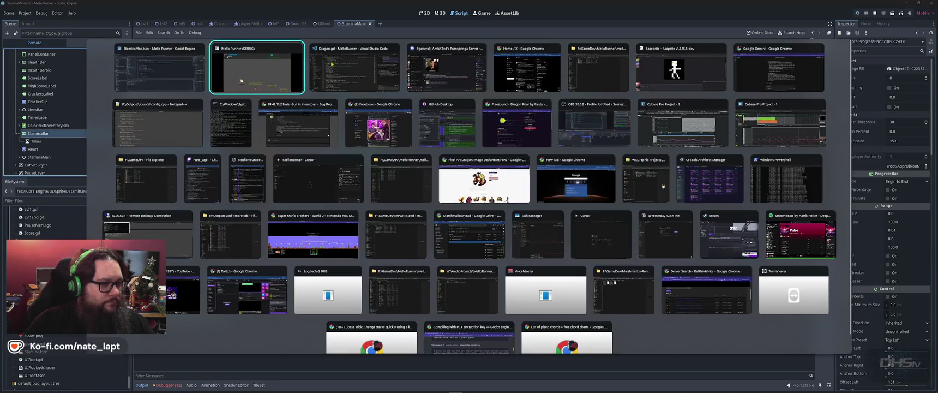
- In the running Mello Runner window, jump, move left and right, and swing the sword
key(Escape)
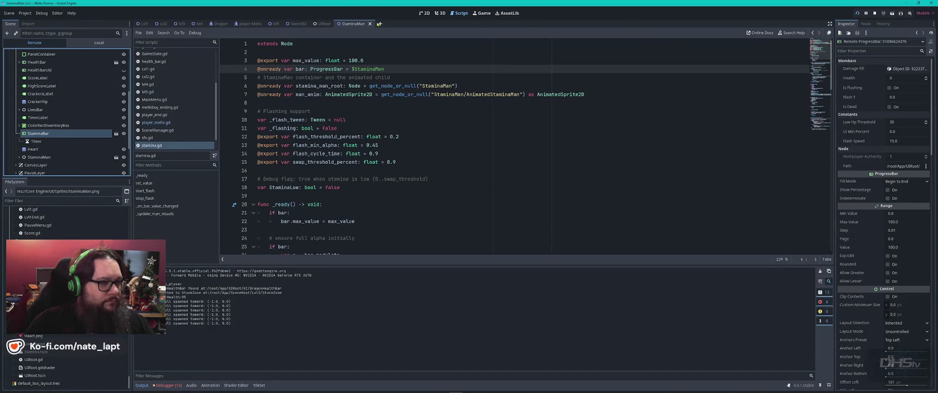
key(alt+Tab)
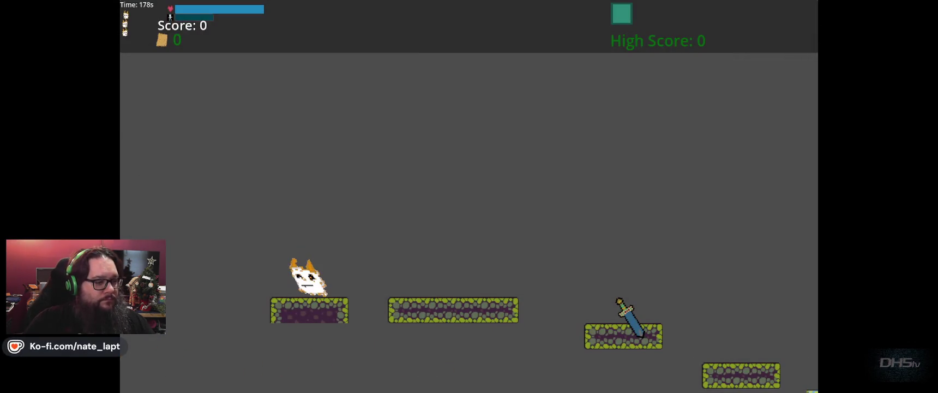
key(space)
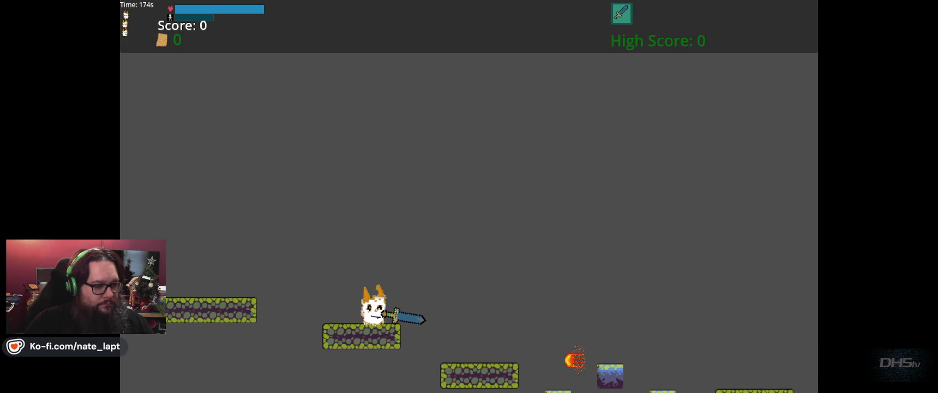
key(Left)
key(Right)
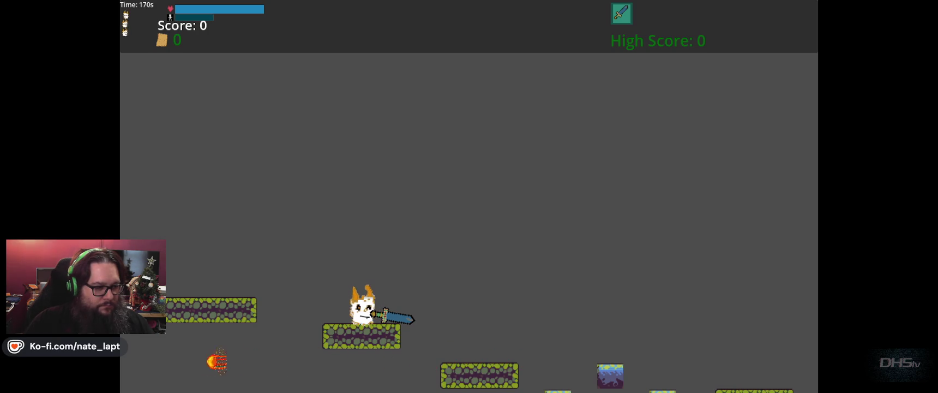
key(Up)
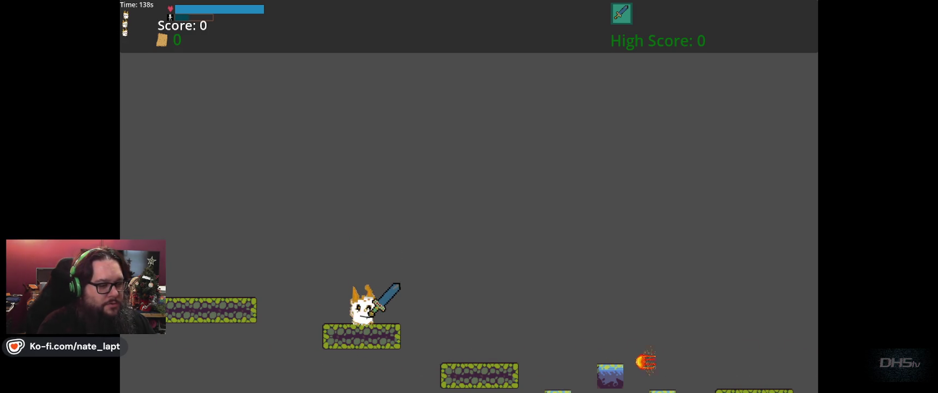
- Pause the game with Esc and choose Exit to quit it
key(Escape)
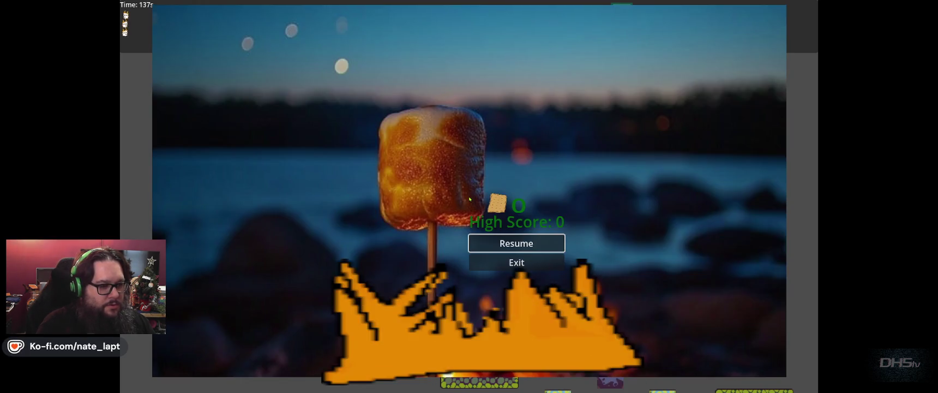
key(Down)
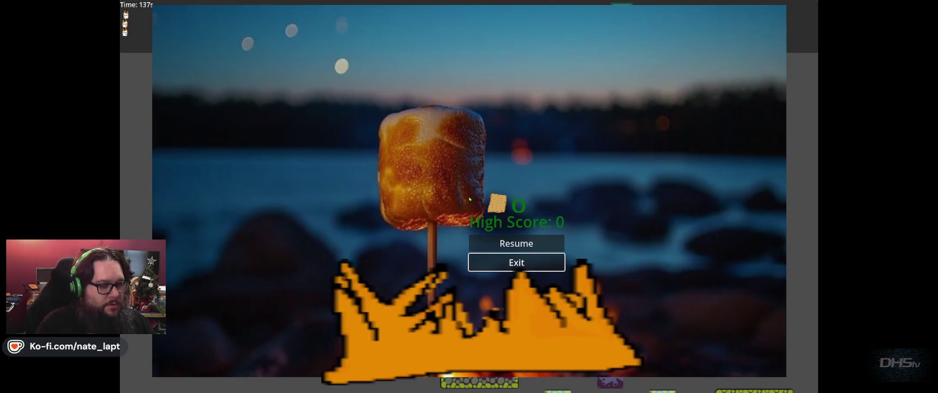
key(Return)
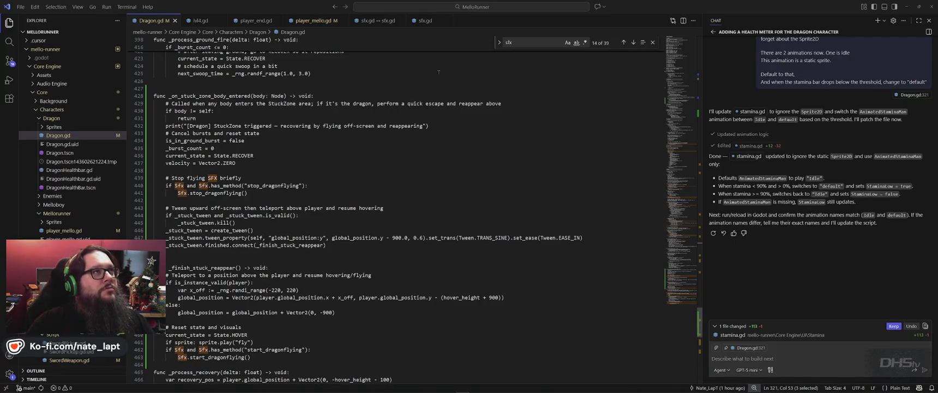
- Maximize the Godot editor, copy the whole stamina.gd script and paste it into Gemini's prompt
key(alt+Tab)
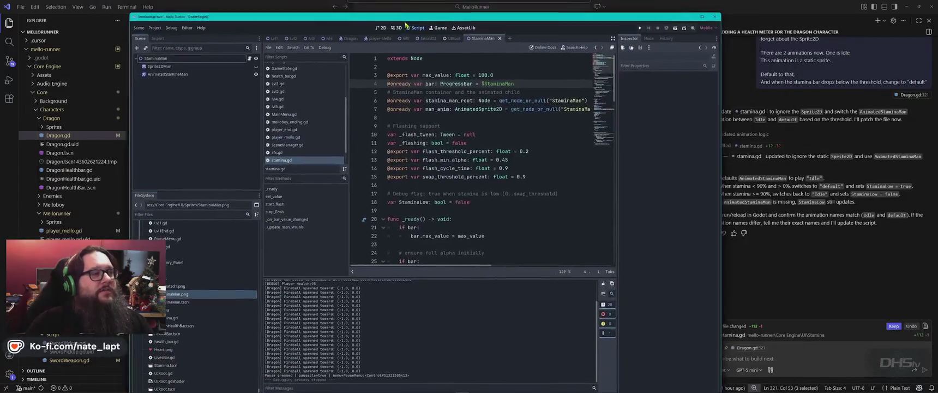
double_click(401, 22)
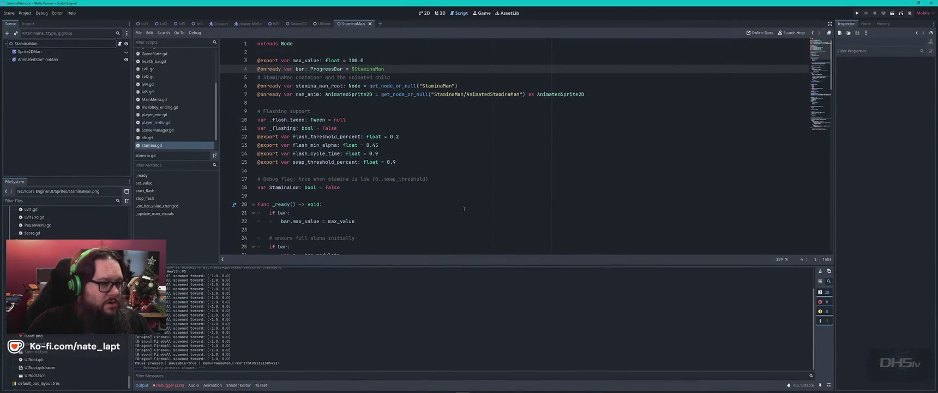
click(458, 136)
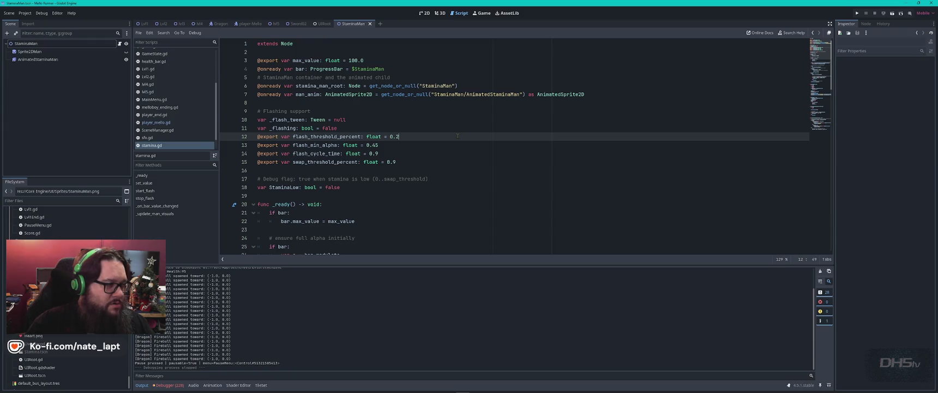
key(ctrl+a)
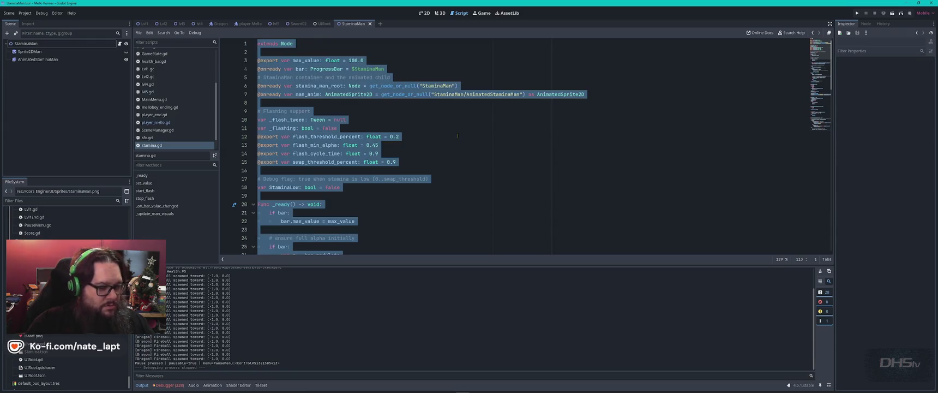
key(alt+Tab)
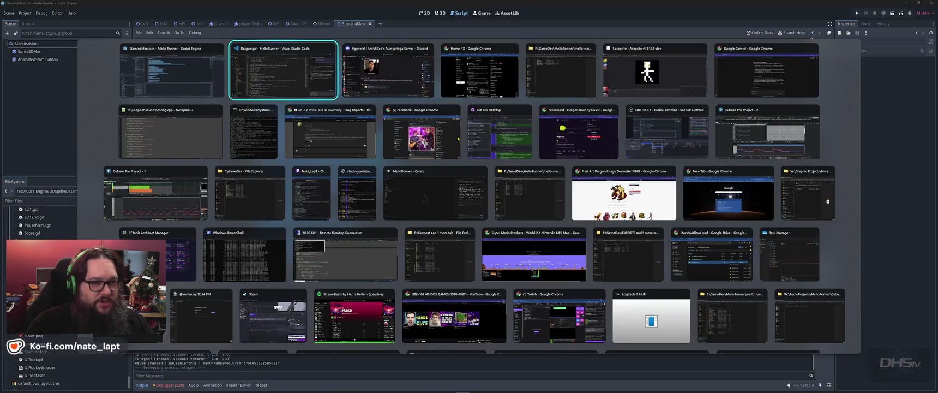
key(alt+Tab)
key(alt+Tab)
key(alt+Tab)
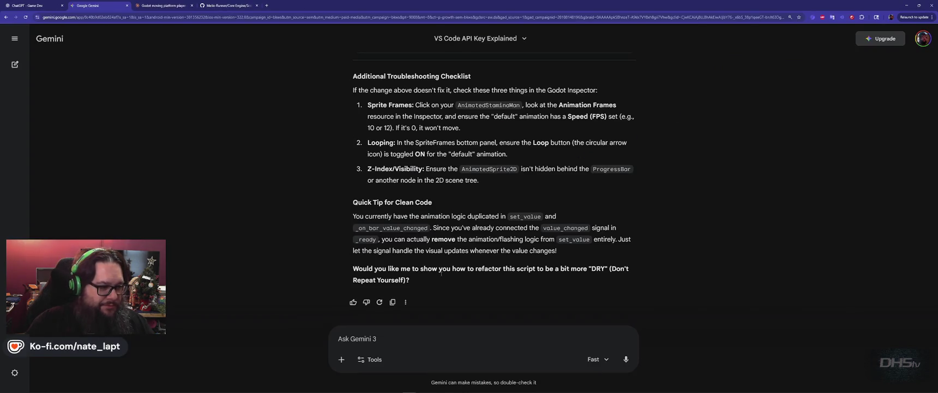
key(ctrl+v)
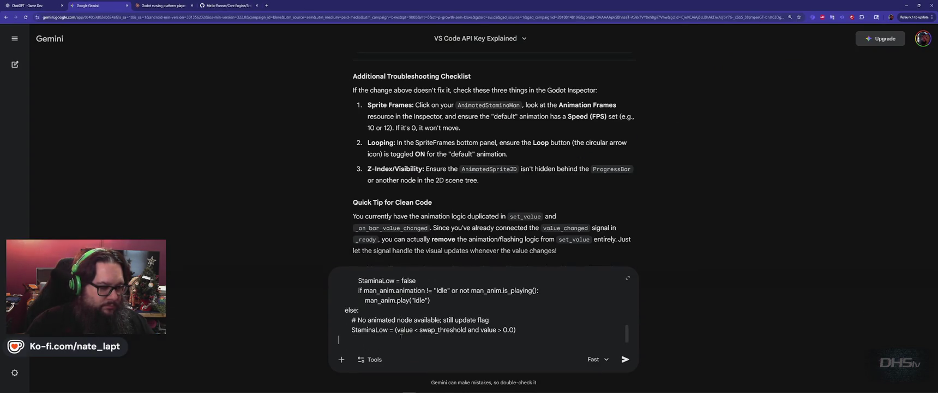
- Capture a screenshot region of the Godot editor with Snipping Tool
key(alt+Tab)
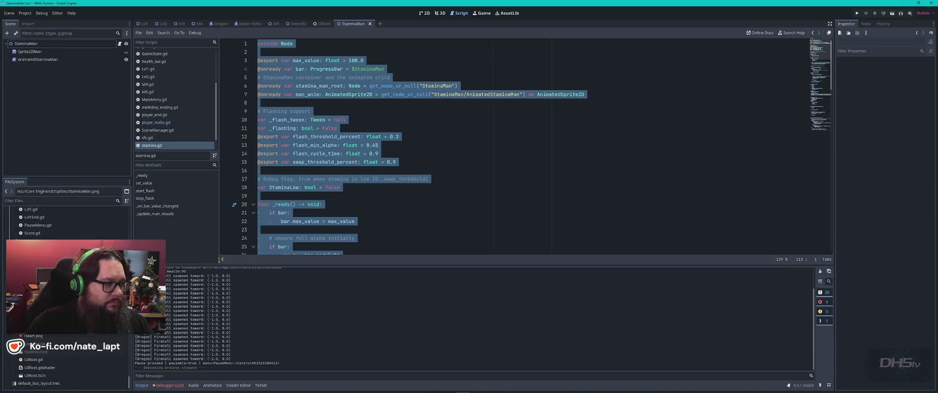
key(super)
text(sn)
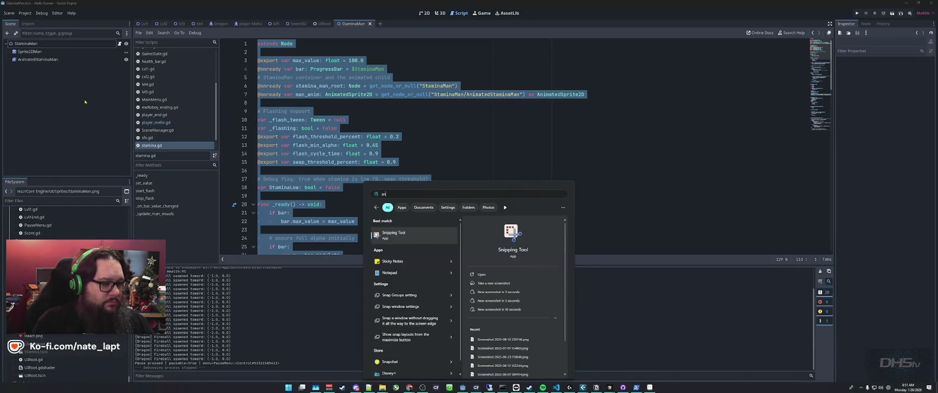
key(Return)
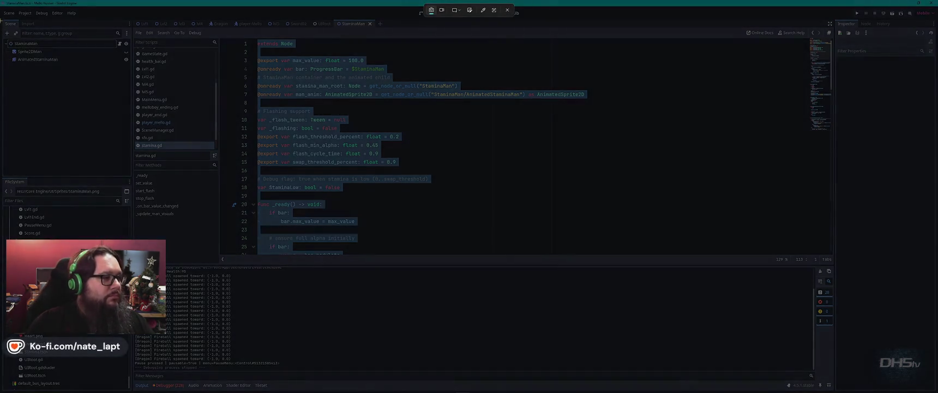
drag(1, 19, 138, 71)
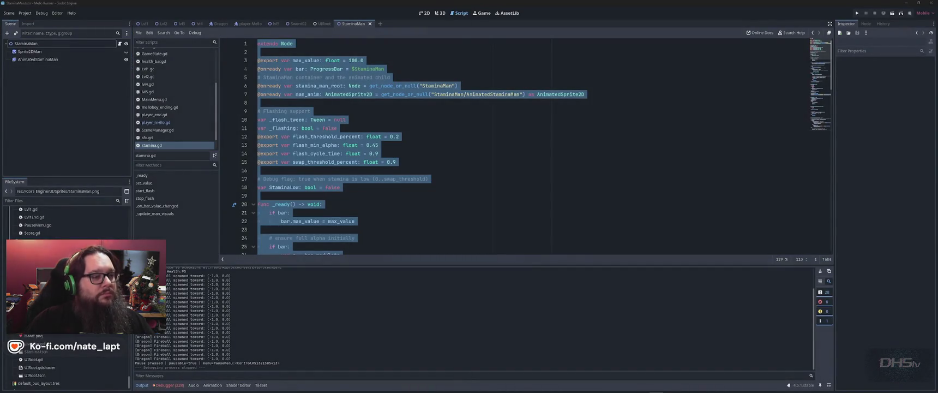
- Copy the earlier Idle/default stamina-threshold prompt text and send it to Gemini with the script
key(alt+Tab)
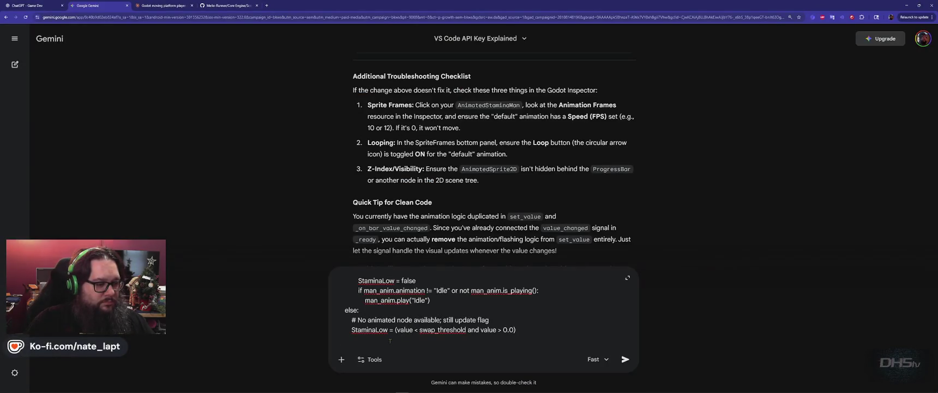
key(alt+Tab)
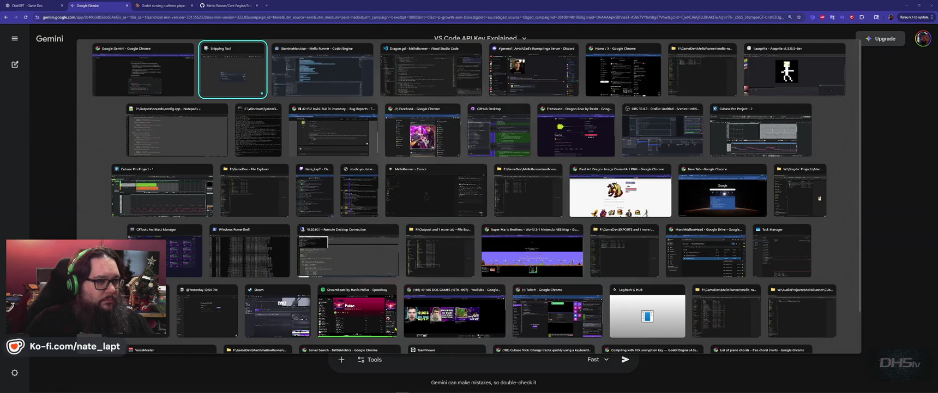
key(Tab)
key(Tab)
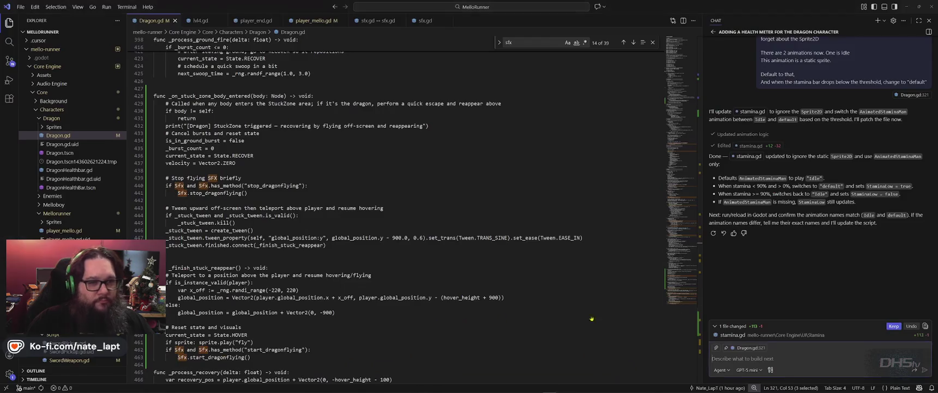
scroll(842, 102, up, 2)
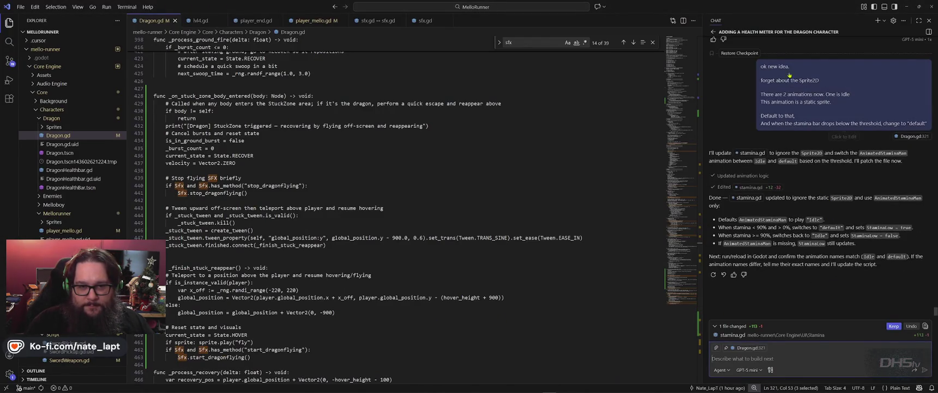
click(787, 111)
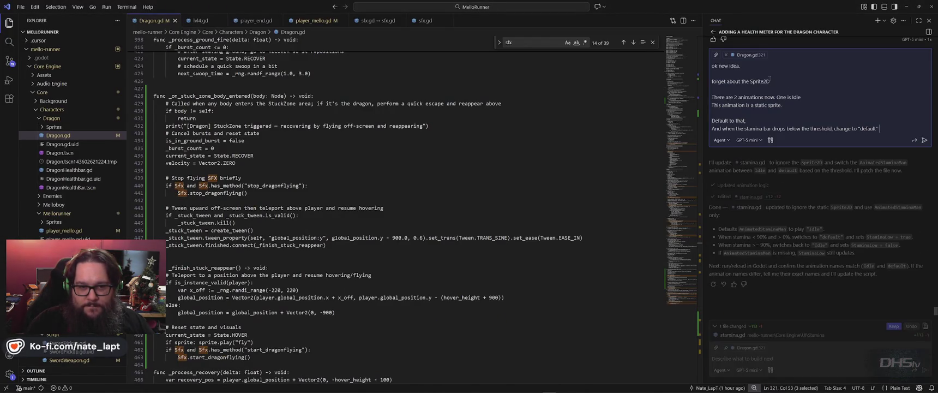
key(ctrl+a)
key(End)
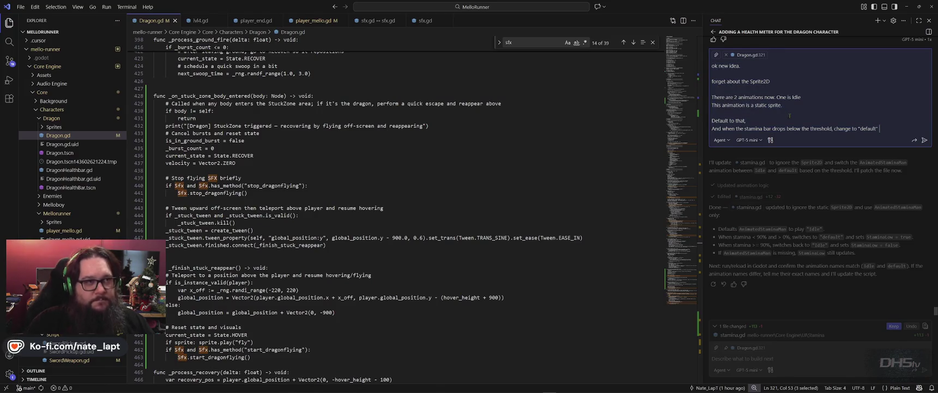
key(alt+Tab)
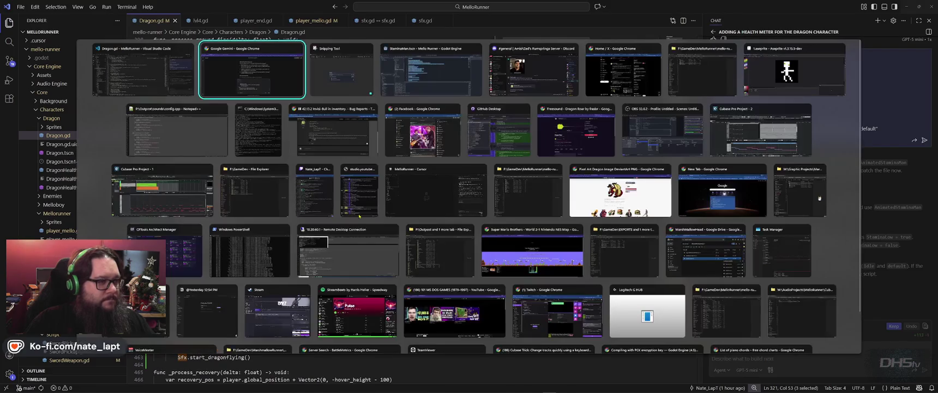
scroll(399, 301, up, 15)
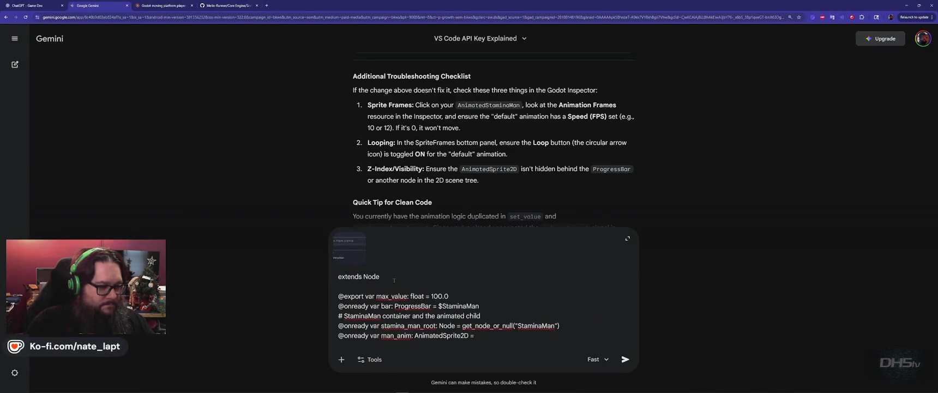
scroll(391, 277, down, 15)
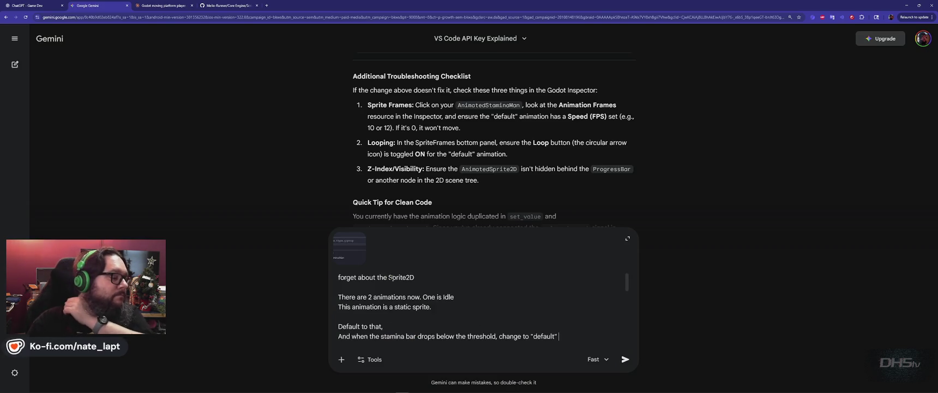
key(Return)
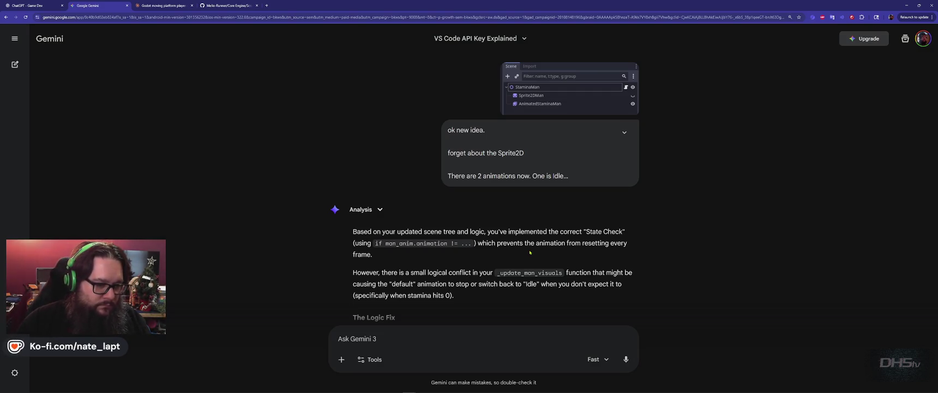
- Scroll Gemini's reply to its refined GDScript, select _update_man_visuals, then switch to the code editor
scroll(512, 230, down, 3)
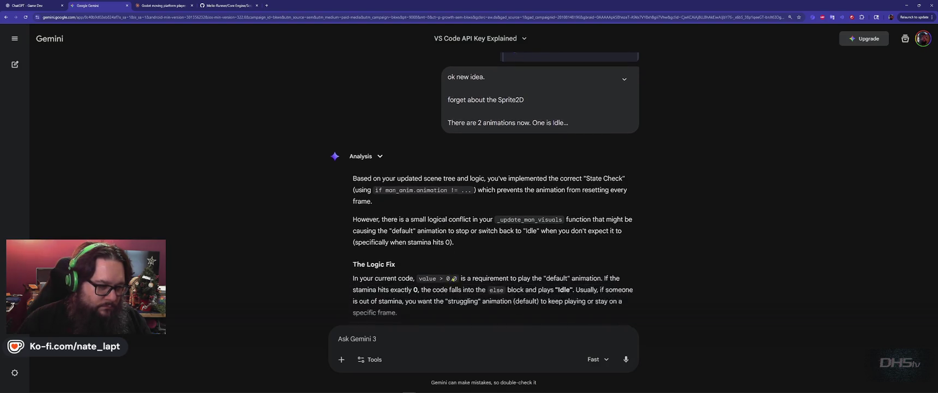
scroll(512, 231, down, 3)
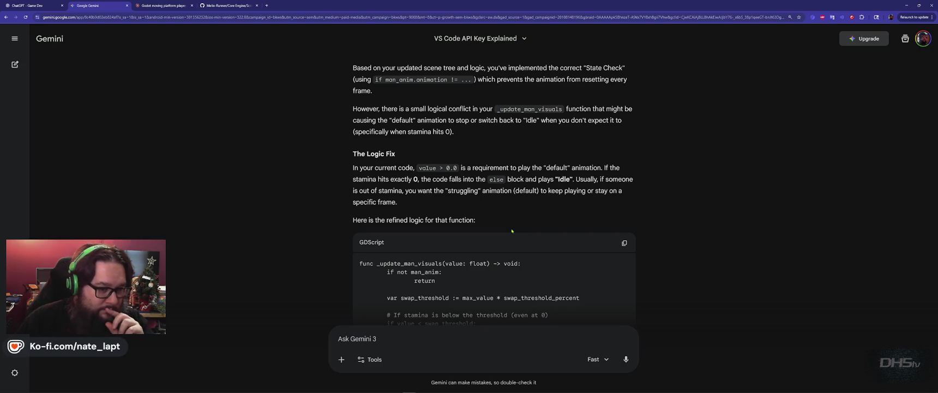
scroll(511, 231, down, 3)
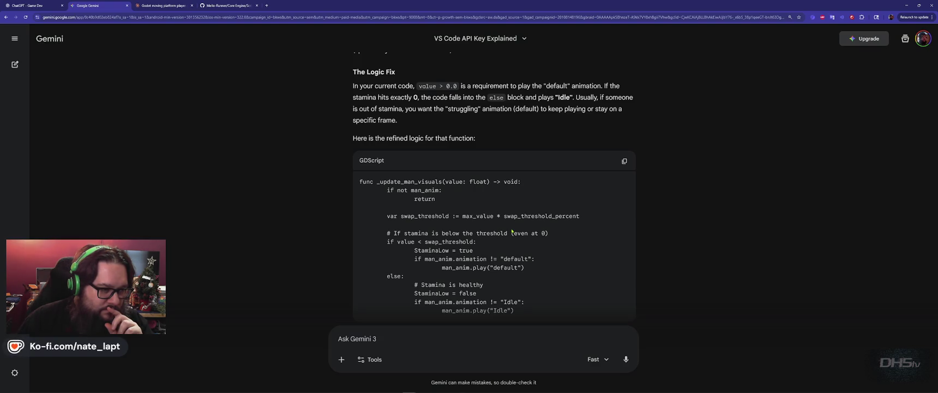
scroll(512, 231, down, 2)
scroll(491, 218, up, 1)
double_click(409, 154)
key(ctrl+c)
key(alt+Tab)
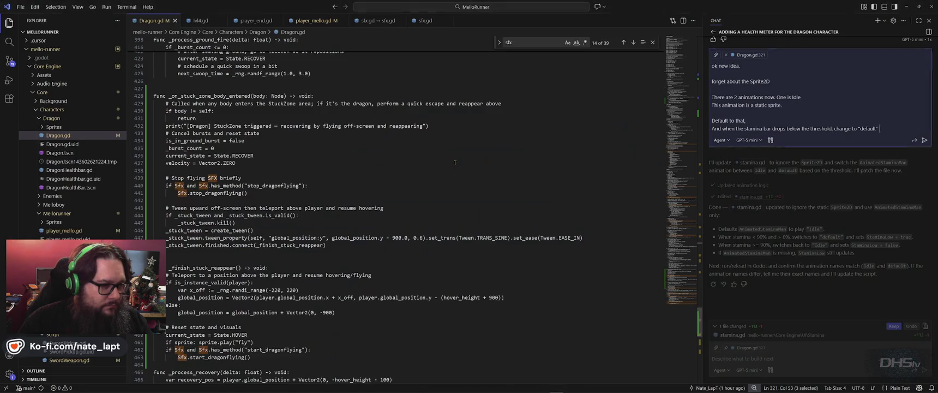
- Find _update_man_visuals in stamina.gd and copy Gemini's refined function code
key(alt+Tab)
key(alt+Tab)
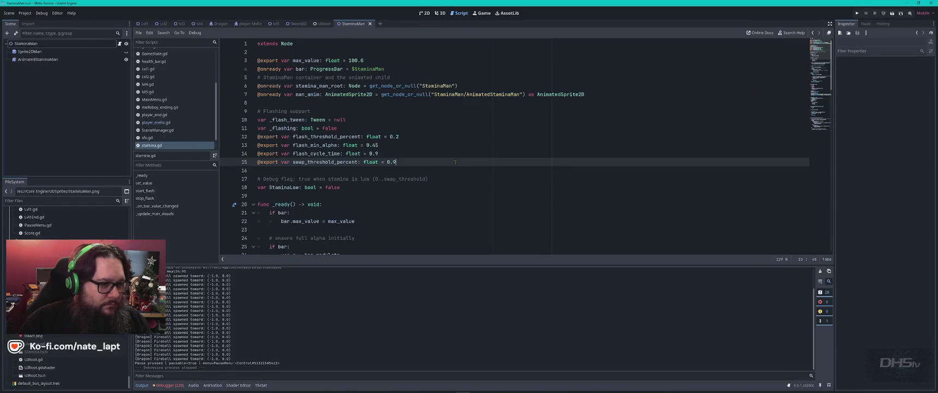
key(ctrl+v)
key(Return)
key(Return)
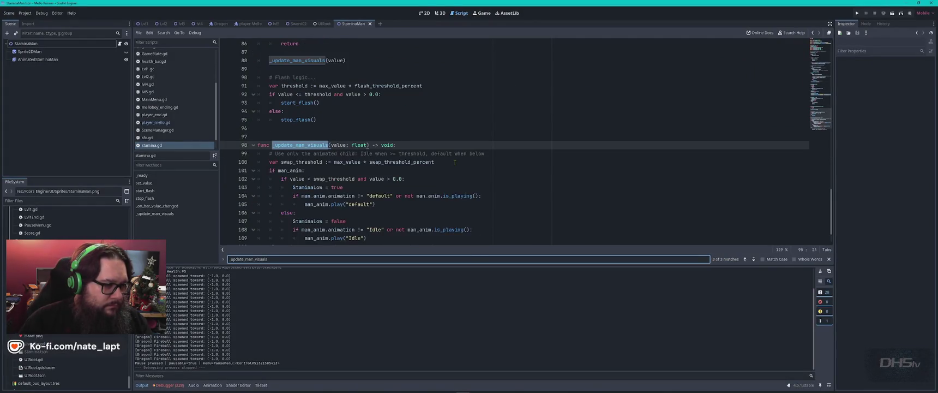
key(alt+Tab)
key(alt+Tab)
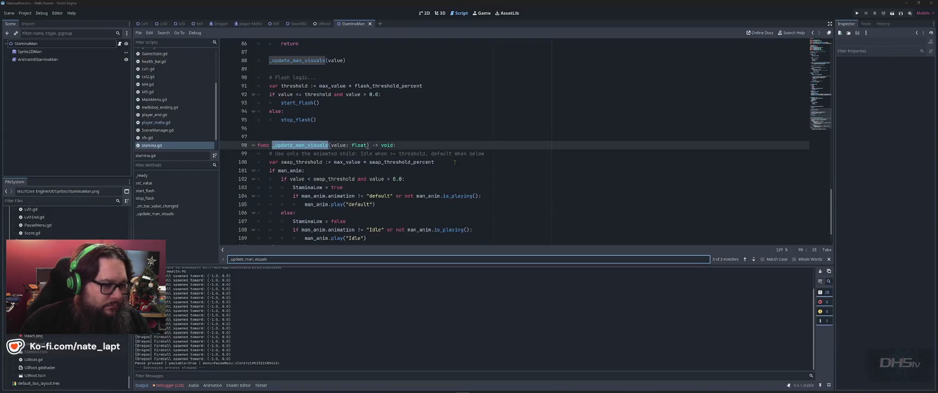
key(alt+Tab)
key(alt+Tab)
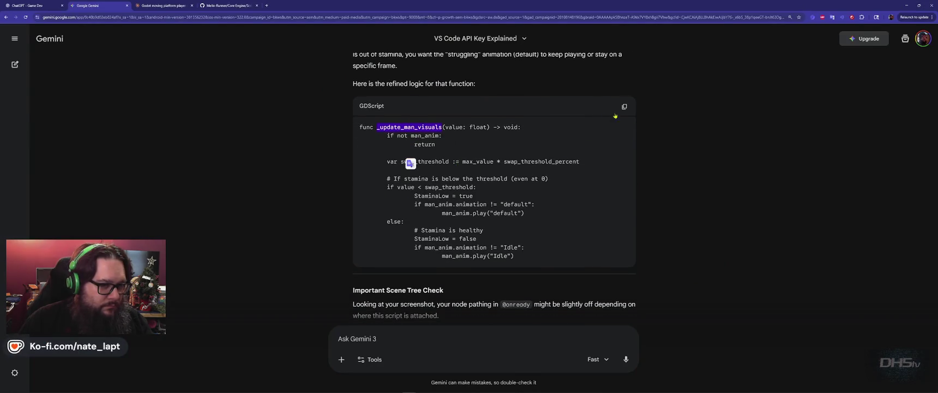
click(624, 106)
- Compare the old _update_man_visuals in stamina.gd against Gemini's refined version
key(alt+Tab)
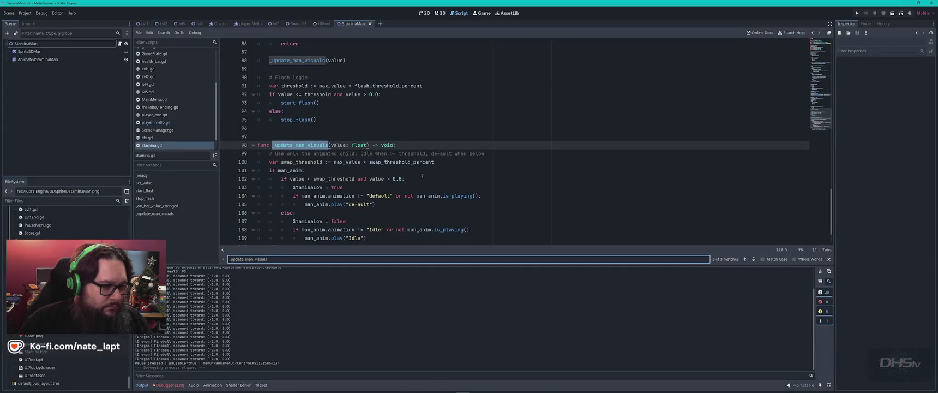
scroll(422, 175, down, 1)
key(alt+Tab)
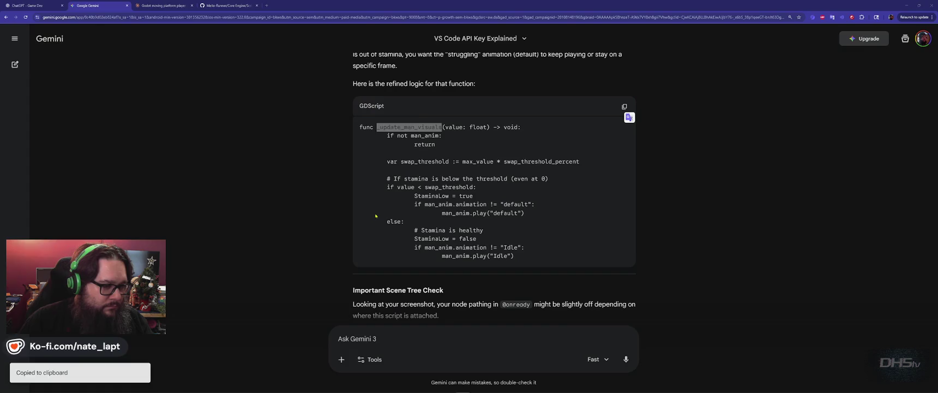
key(alt+Tab)
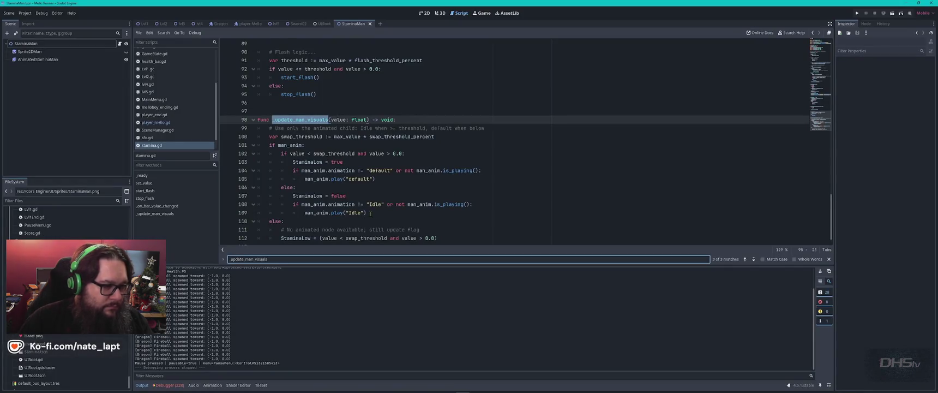
scroll(371, 214, down, 1)
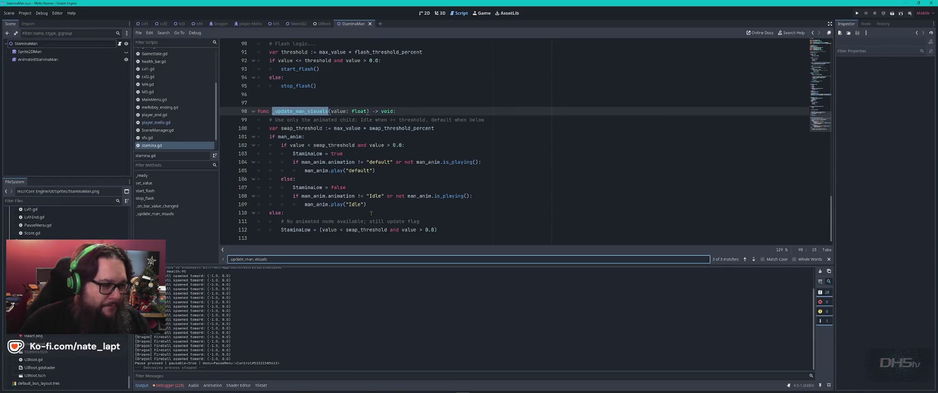
key(alt+Tab)
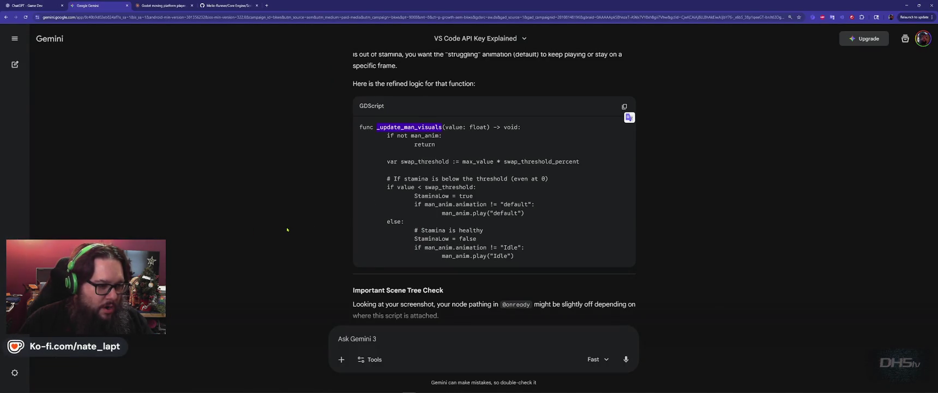
key(alt+Tab)
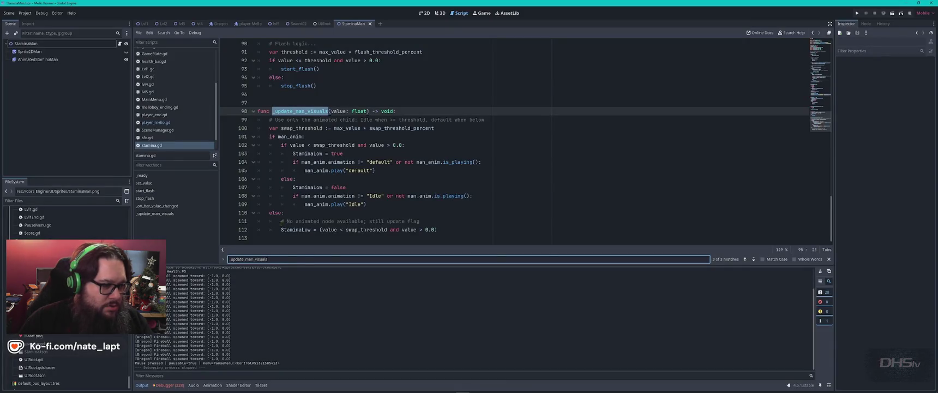
key(alt+Tab)
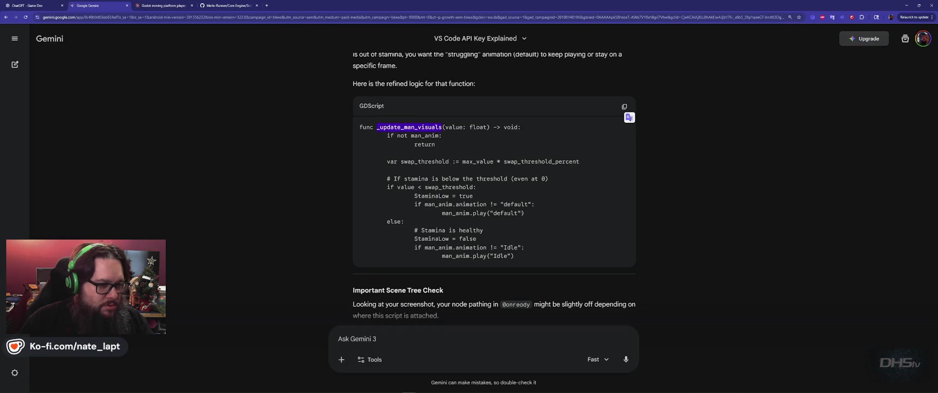
scroll(528, 220, down, 5)
scroll(527, 219, up, 4)
scroll(527, 220, up, 1)
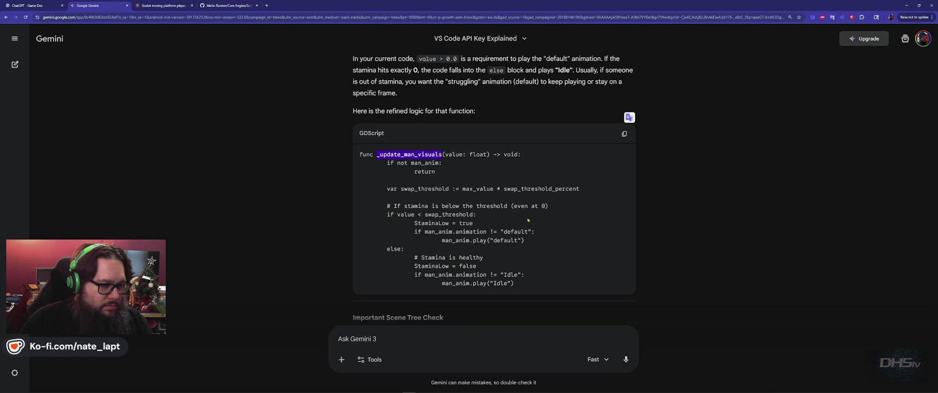
- Select the old _update_man_visuals function up to line 112 and paste Gemini's version over it
key(alt+Tab)
click(441, 229)
mouse_move(442, 230)
mouse_down()
mouse_move(262, 146)
mouse_move(255, 105)
mouse_move(253, 113)
mouse_up()
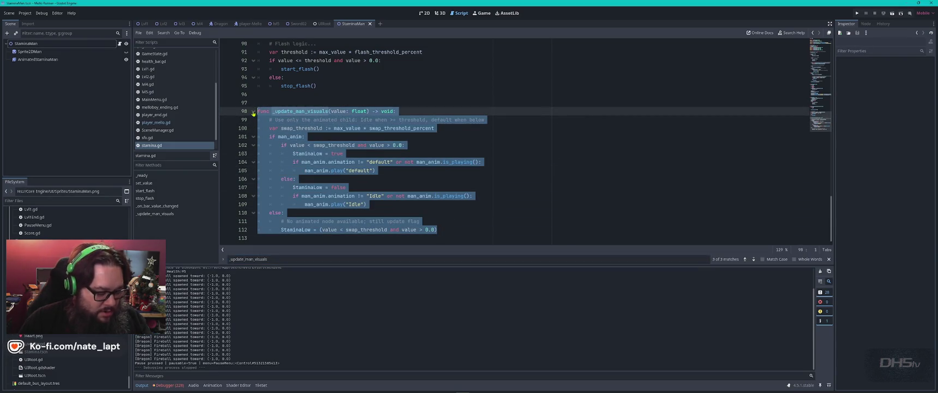
key(ctrl+v)
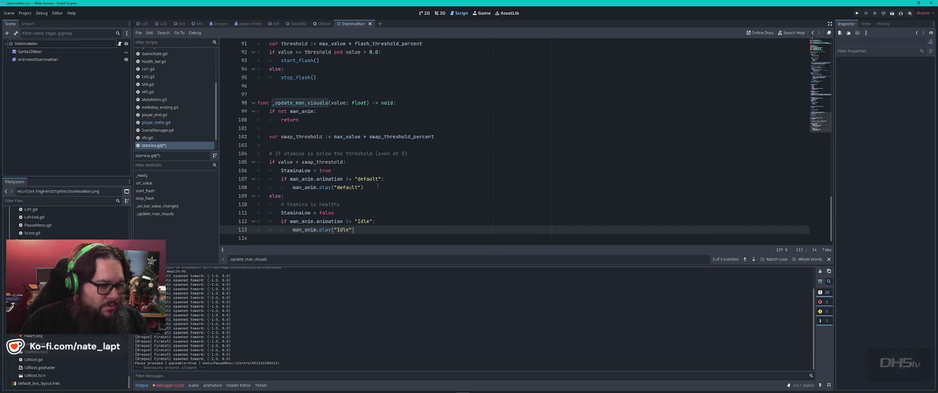
key(alt+Tab)
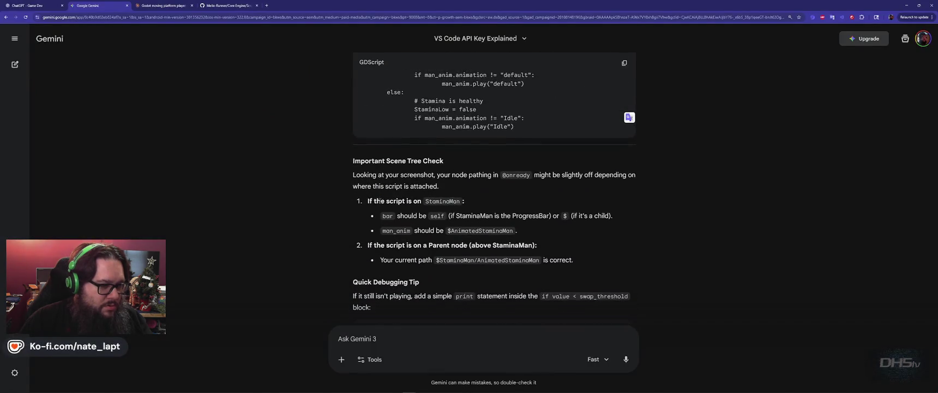
- Copy Gemini's "Playing Default:" debug print line
scroll(332, 203, down, 3)
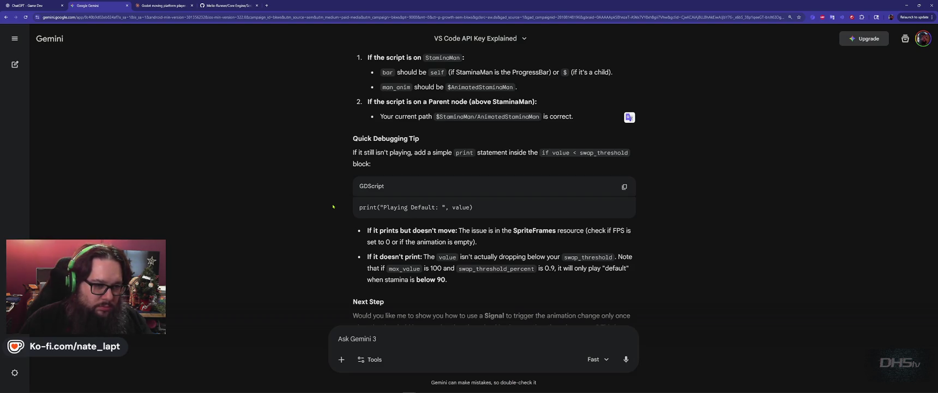
key(alt+Tab)
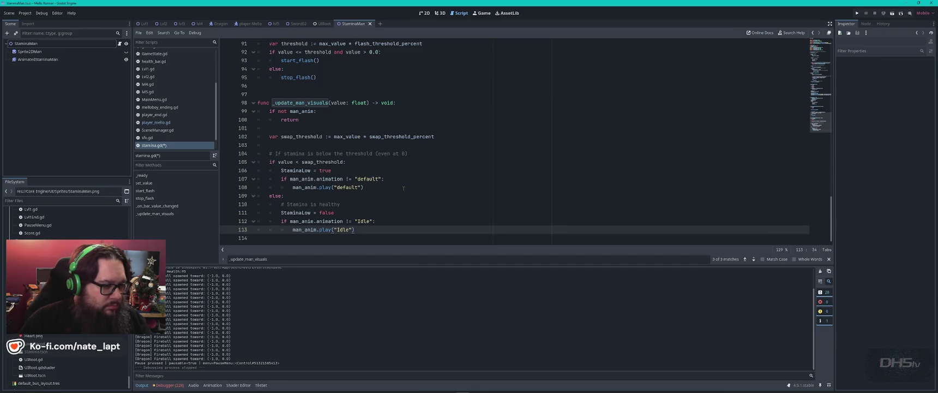
click(430, 185)
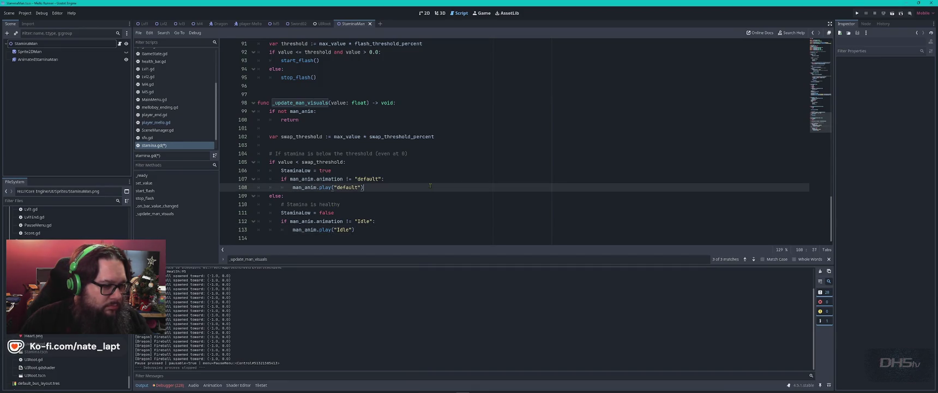
key(alt+Tab)
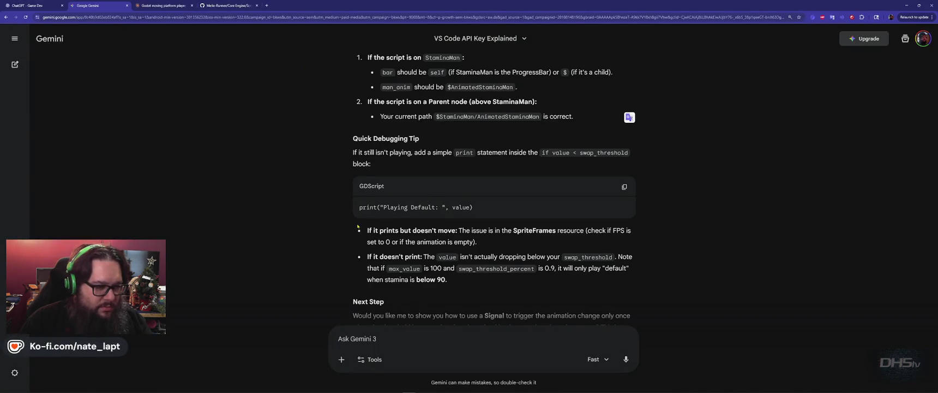
scroll(347, 225, up, 4)
scroll(346, 225, down, 3)
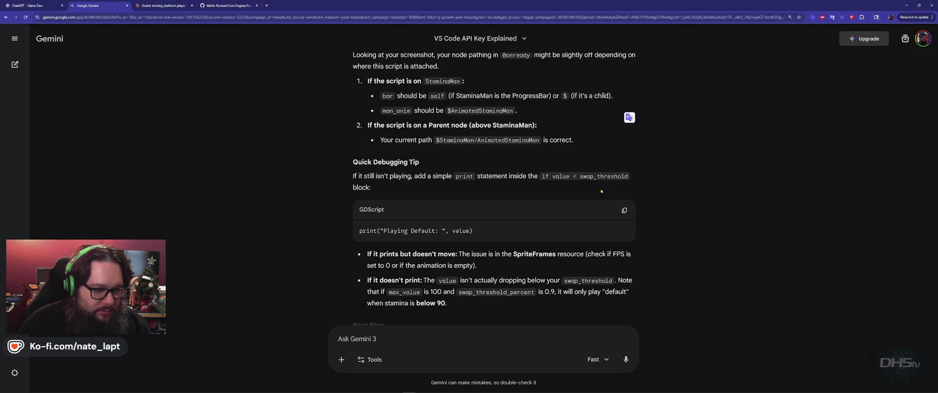
click(624, 210)
- Insert print("Playing Default: ", value) after StaminaLow = true, save stamina.gd, and run the game
key(alt+Tab)
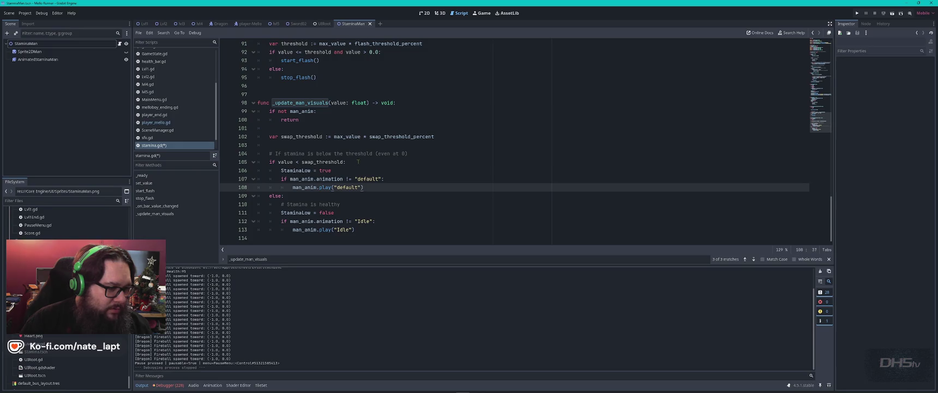
click(385, 171)
key(Return)
key(ctrl+v)
key(ctrl+s)
key(F5)
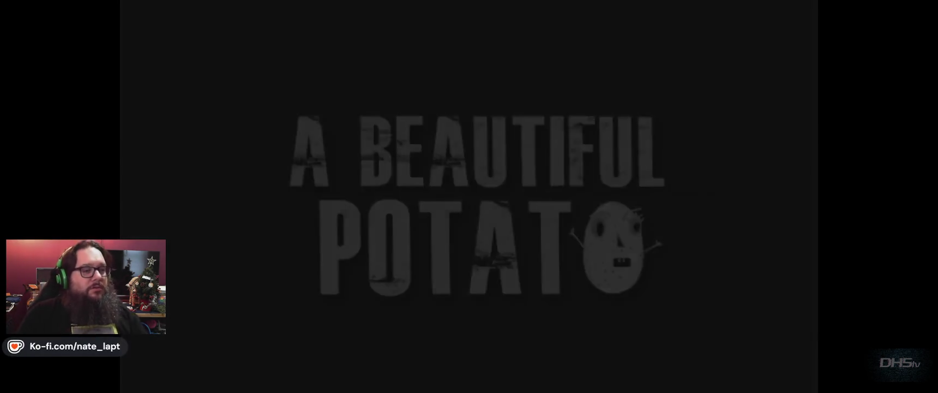
- Start the level, jump and move right onto the sword platform, then pause and stop the run
key(Return)
key(space)
key(Right)
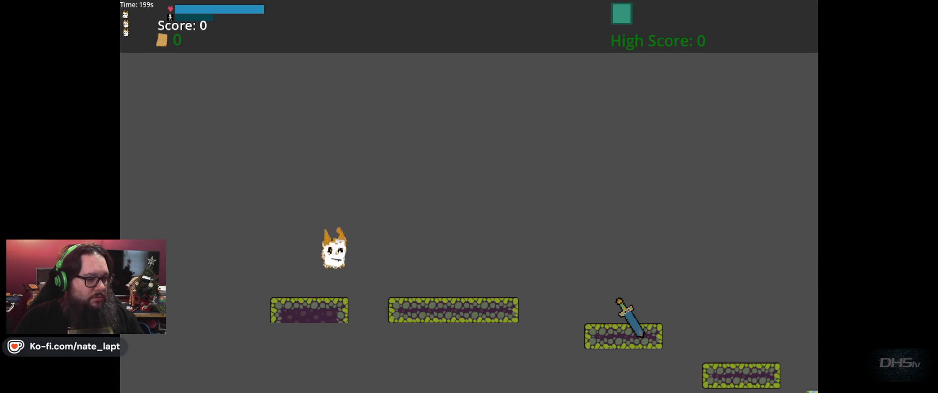
key(Right)
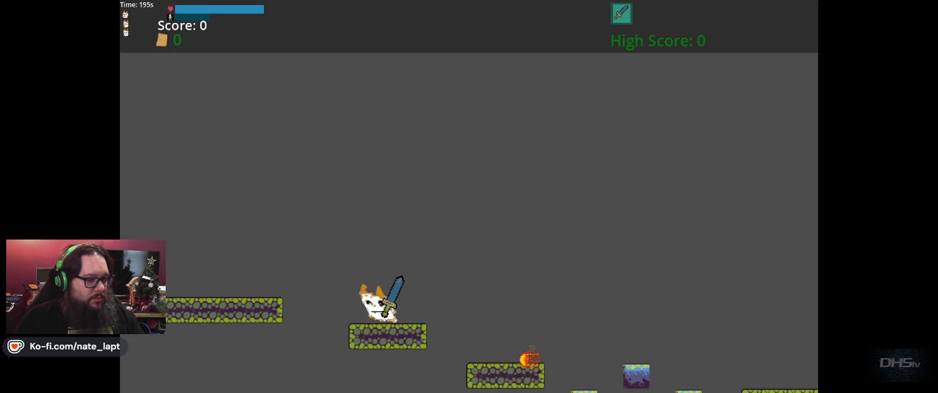
key(Right)
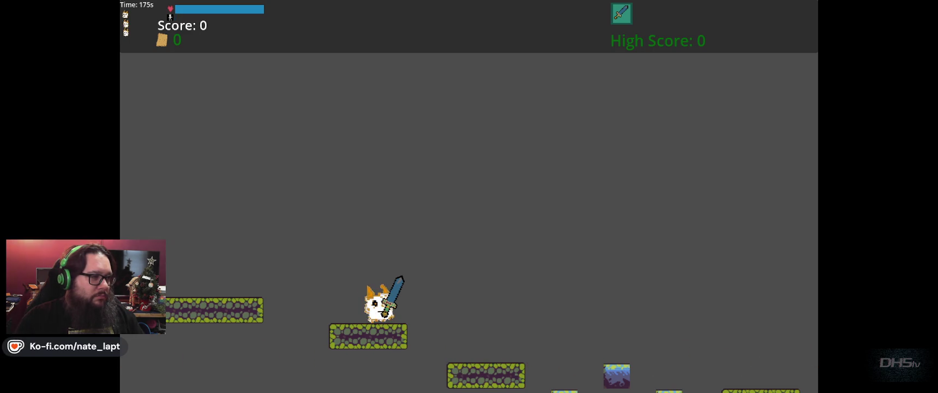
key(Escape)
key(Return)
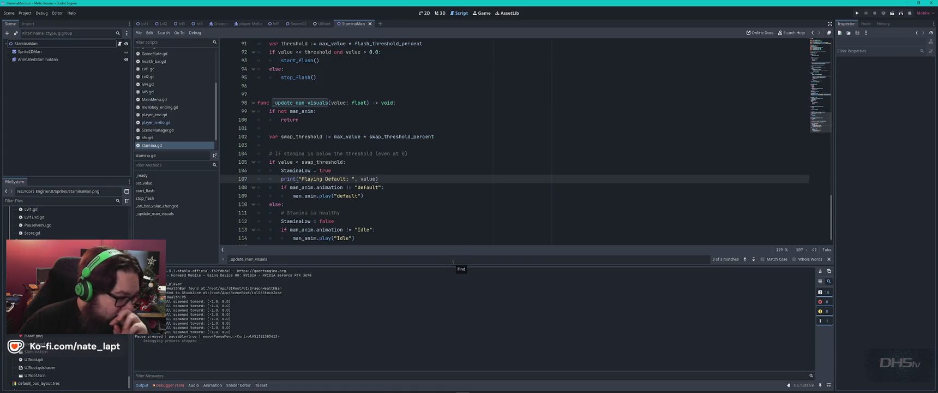
double_click(288, 162)
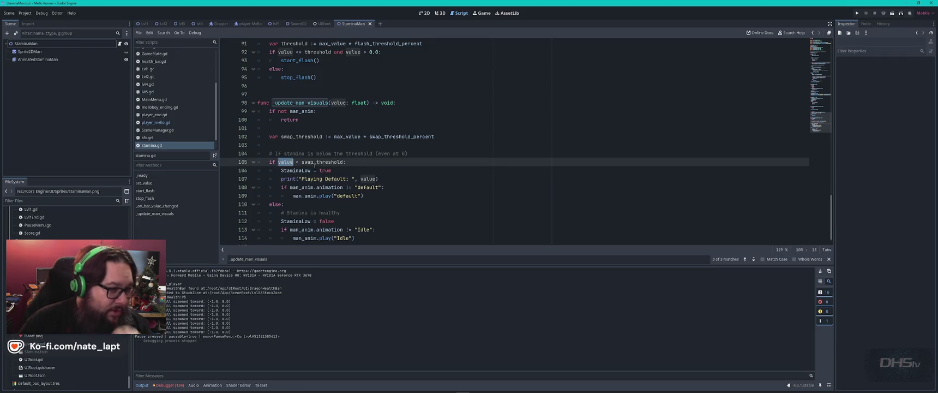
scroll(384, 190, up, 2)
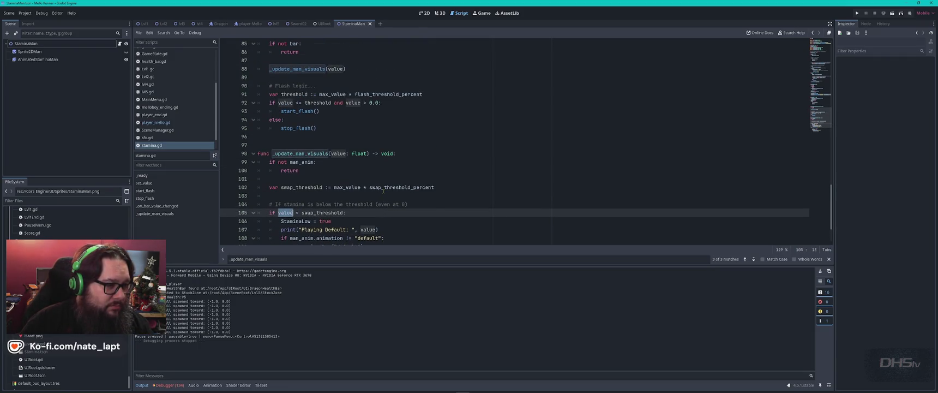
scroll(384, 190, up, 3)
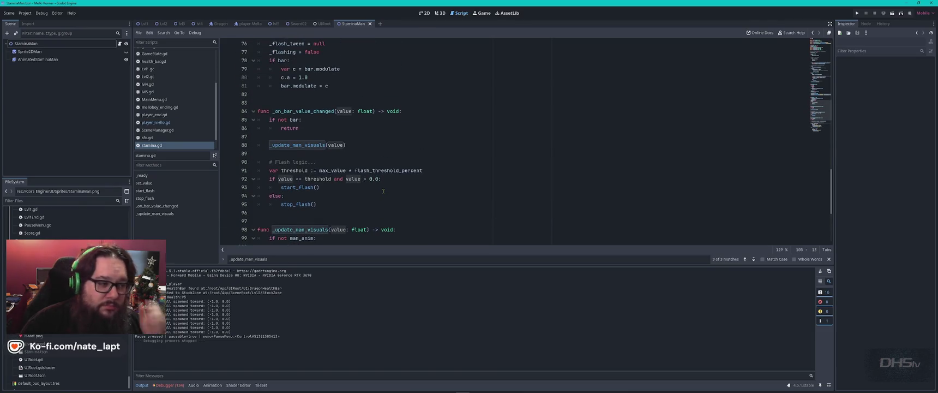
scroll(384, 190, down, 4)
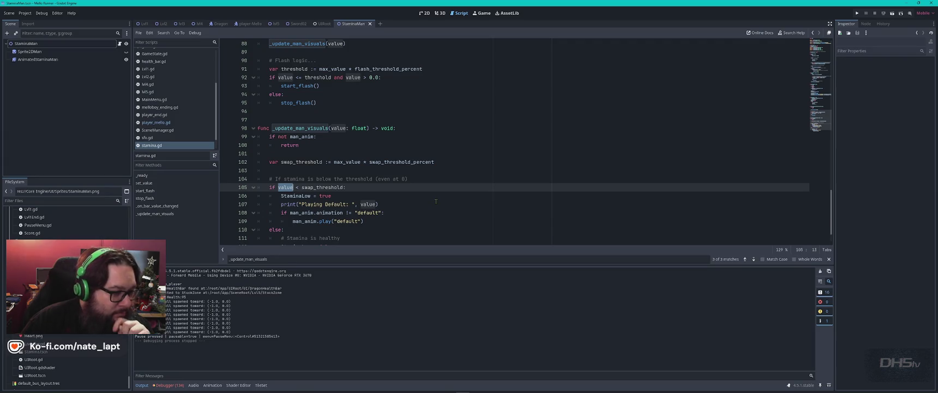
scroll(435, 202, down, 2)
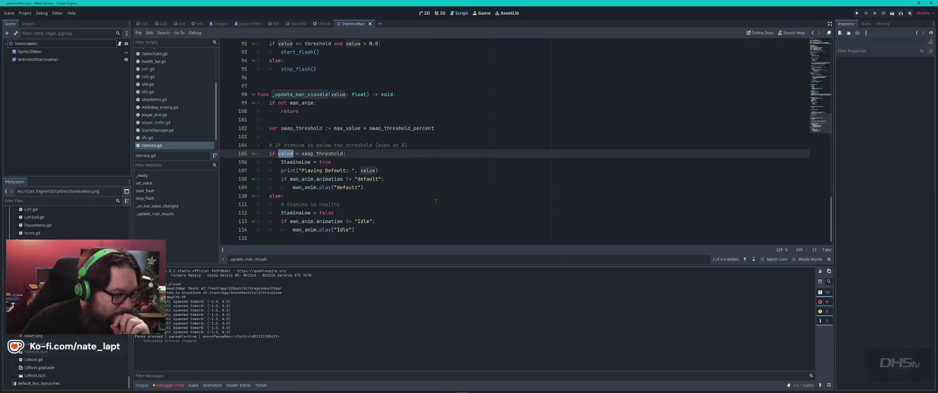
click(39, 59)
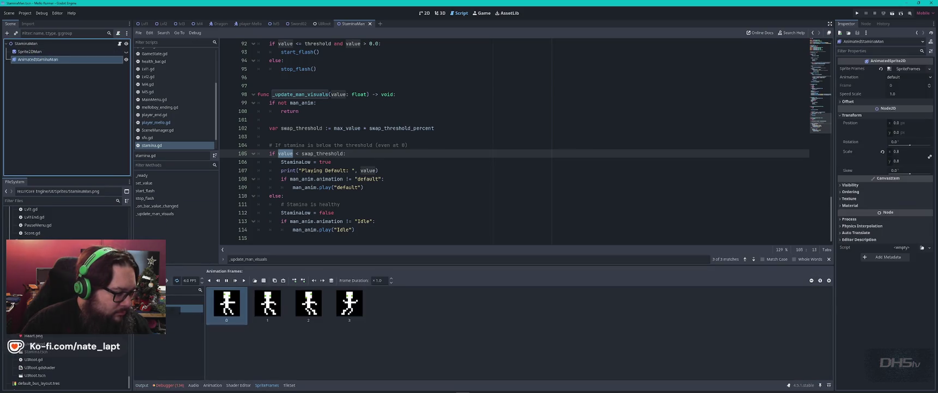
- Pick the single-frame Idle animation for AnimatedStaminaMan in the SpriteFrames list
click(175, 300)
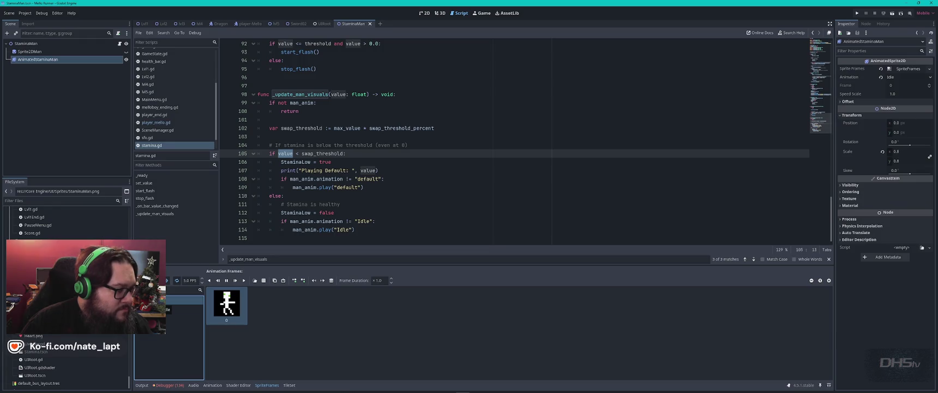
click(429, 188)
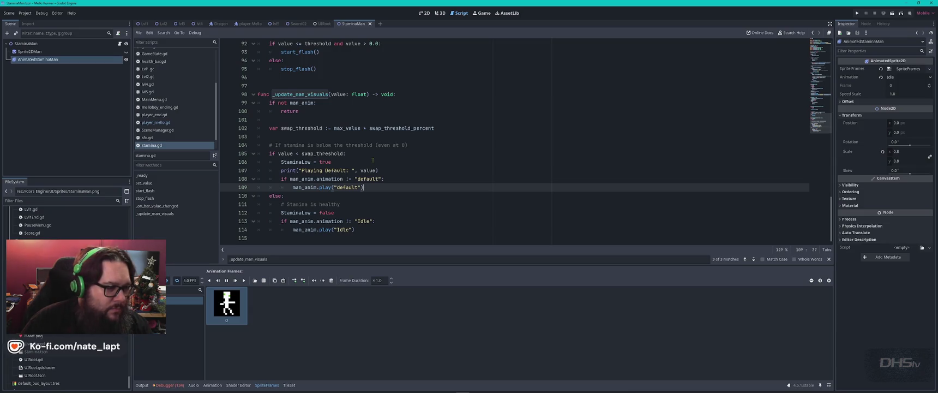
scroll(413, 167, up, 7)
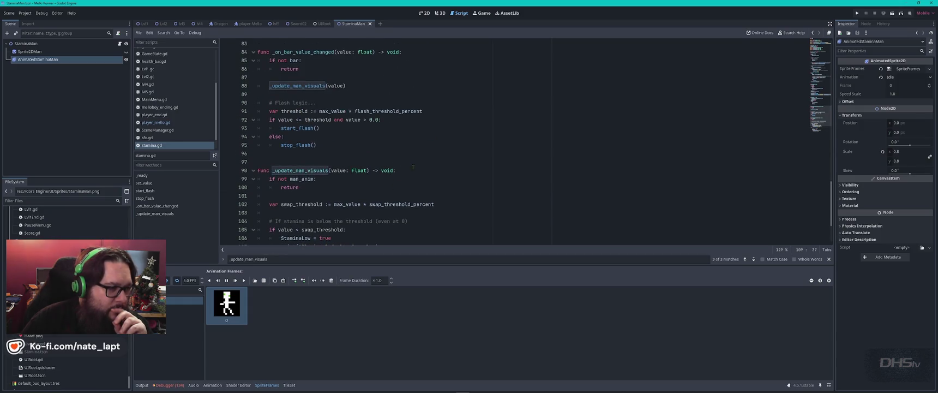
scroll(412, 166, up, 20)
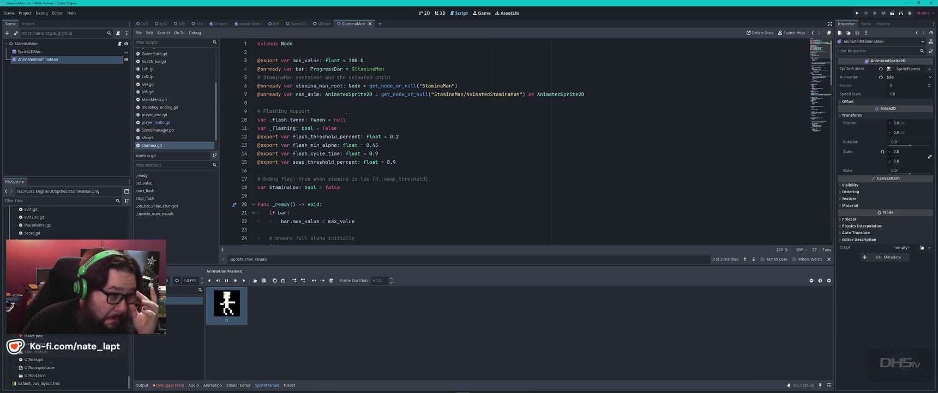
scroll(401, 148, down, 2)
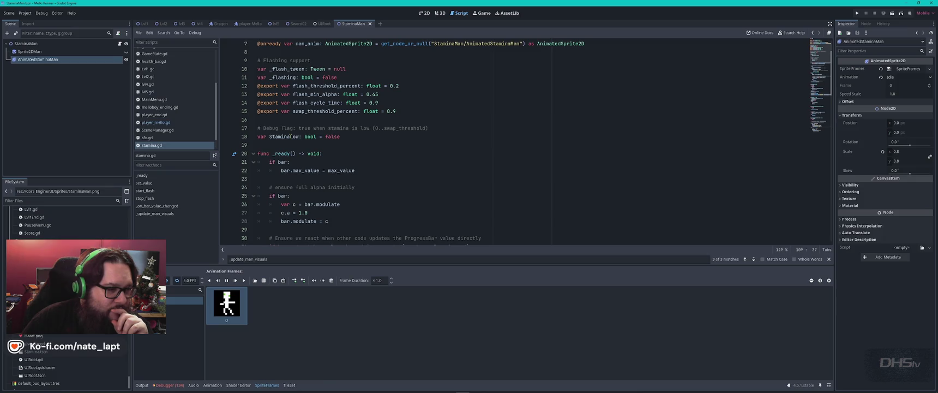
- Look up the StaminaLow declaration and its uses, and search the script for value
click(291, 137)
key(End)
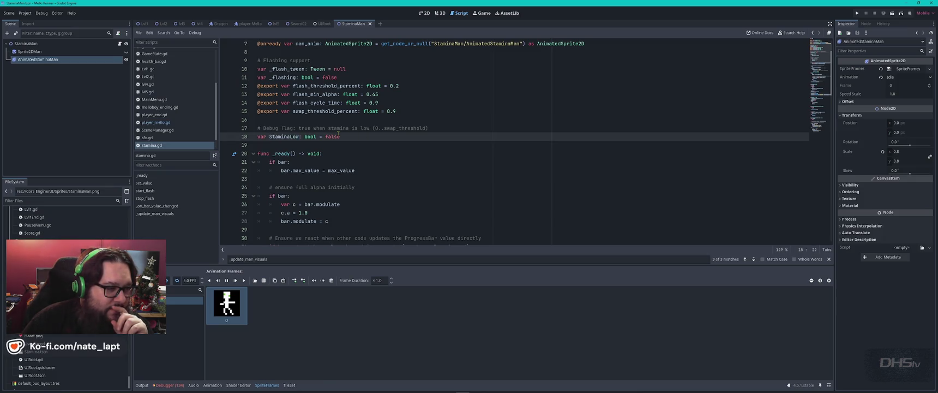
key(ctrl+f)
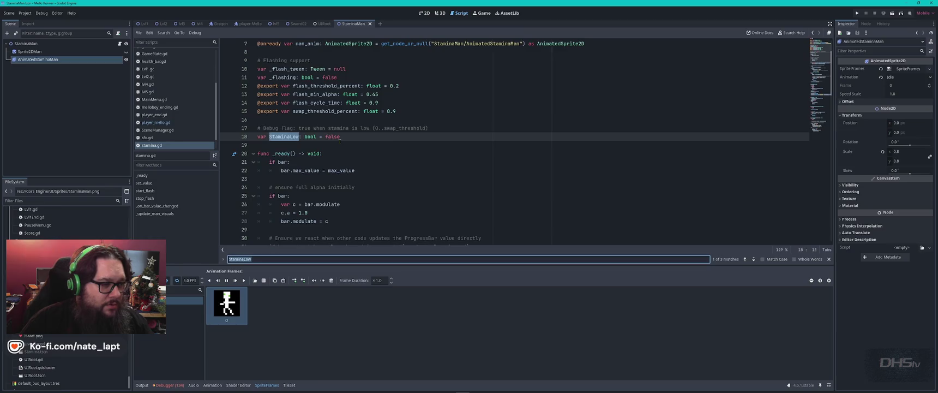
key(Return)
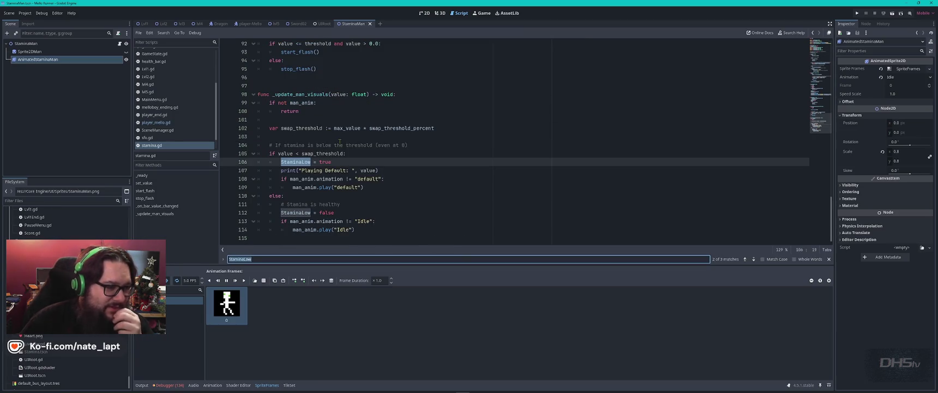
double_click(286, 153)
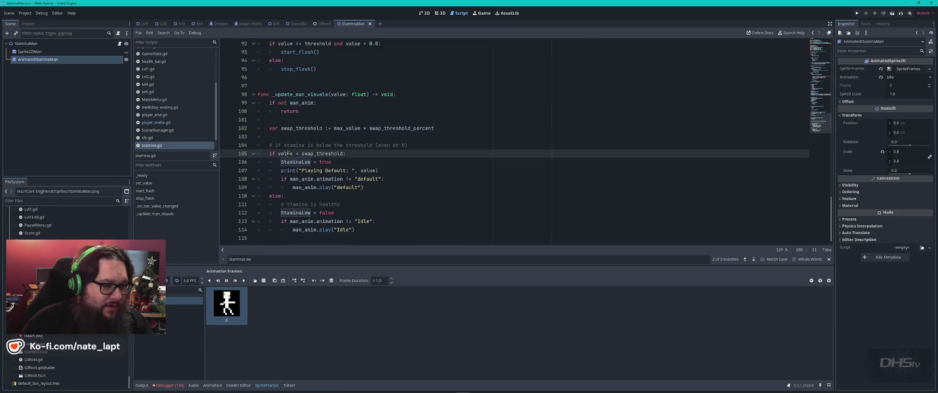
key(ctrl+f)
- Scroll stamina.gd down to _update_man_visuals and its swap_threshold check for default versus Idle
scroll(348, 155, up, 10)
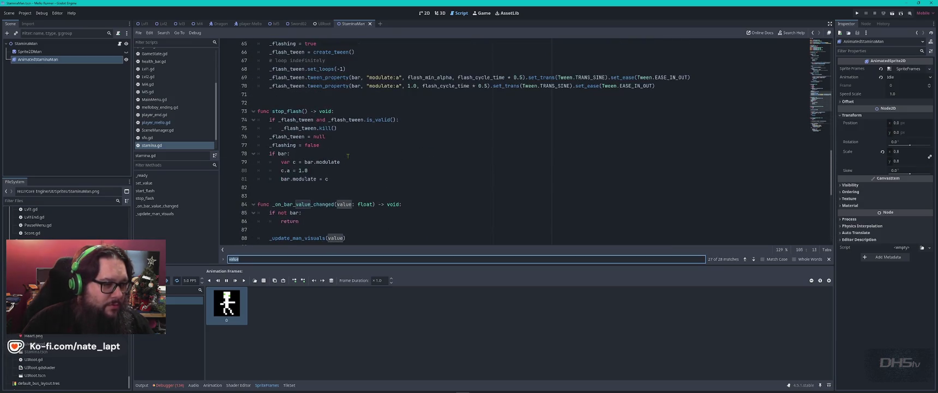
scroll(348, 156, up, 15)
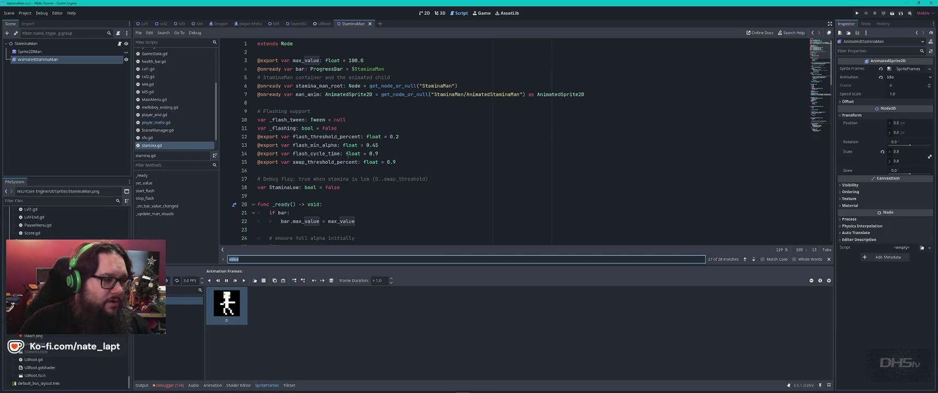
scroll(348, 156, down, 3)
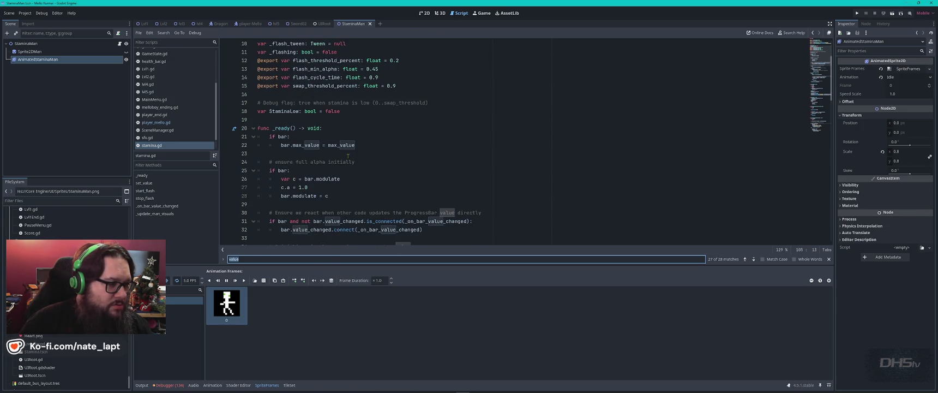
scroll(391, 146, down, 4)
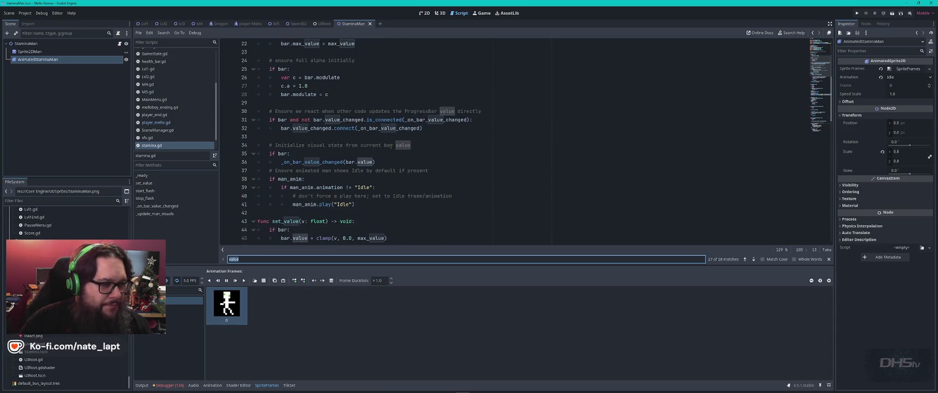
scroll(391, 146, down, 2)
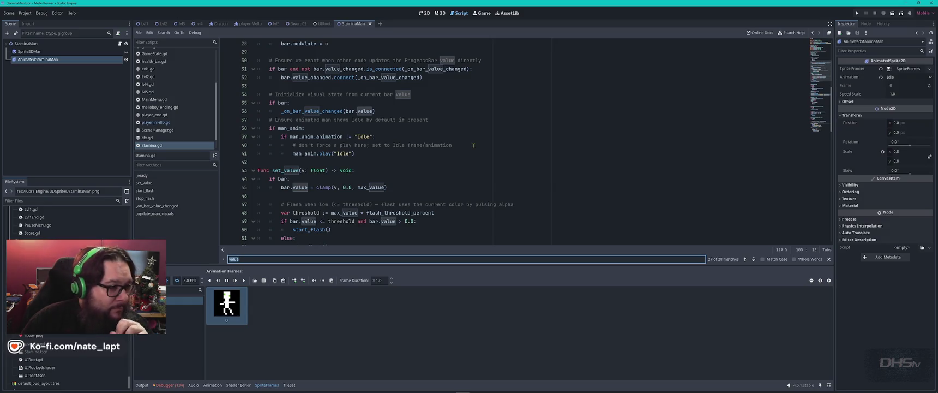
scroll(474, 145, up, 2)
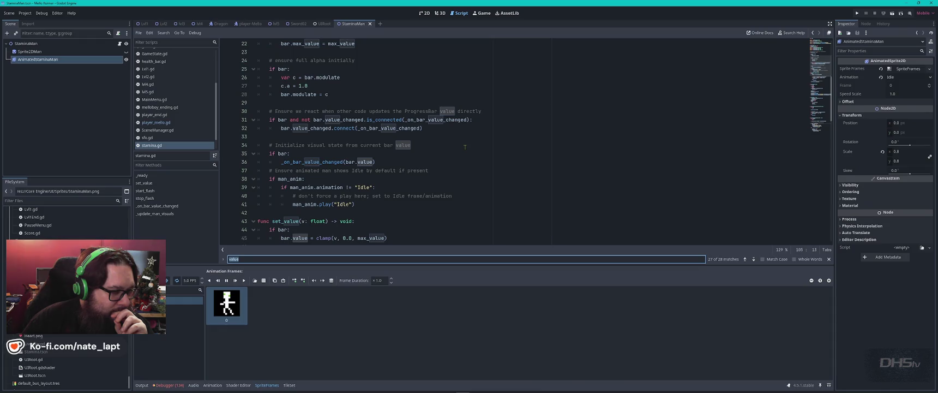
scroll(465, 147, down, 1)
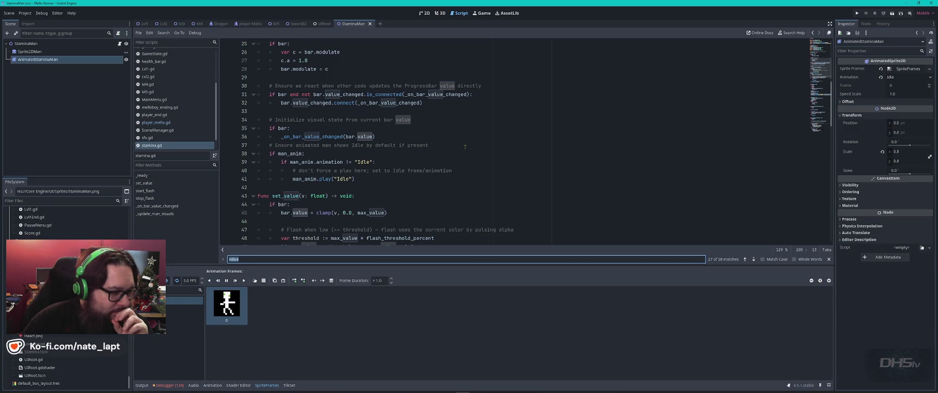
scroll(465, 147, down, 2)
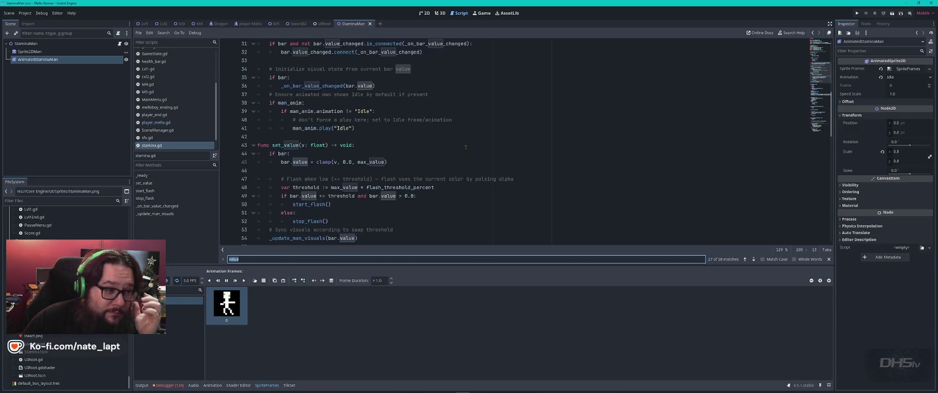
scroll(466, 147, down, 1)
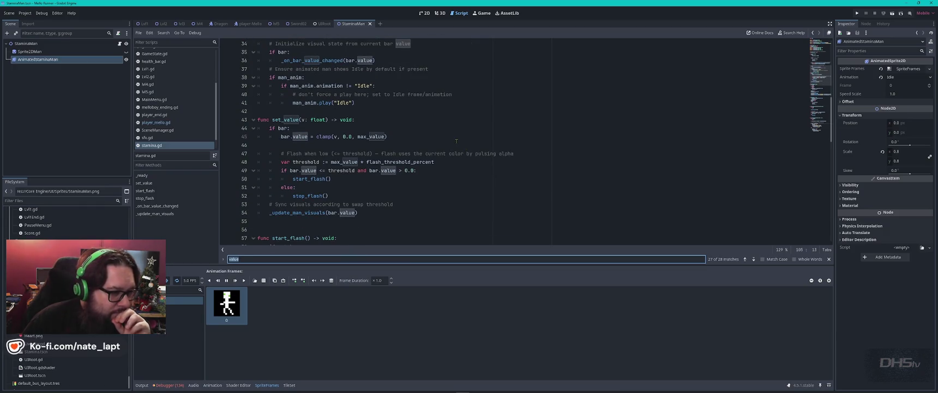
scroll(456, 140, down, 2)
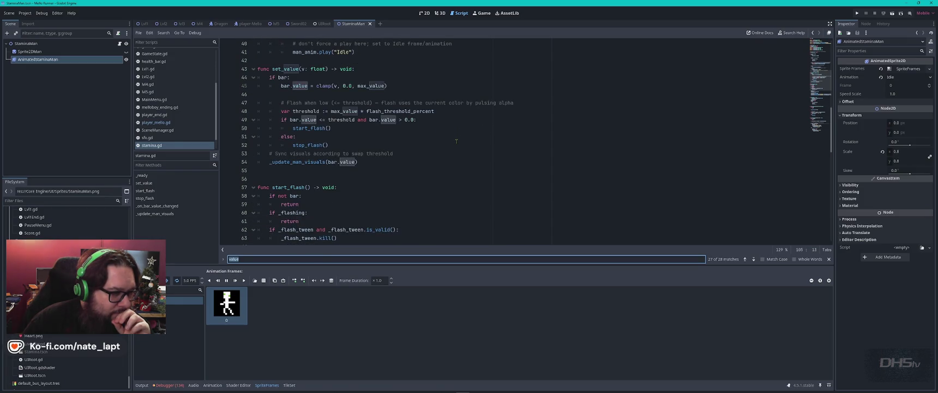
scroll(457, 142, down, 3)
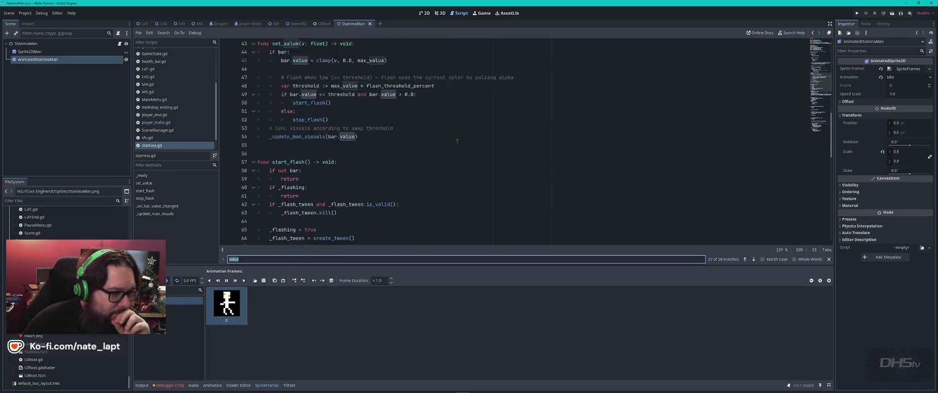
scroll(458, 141, down, 2)
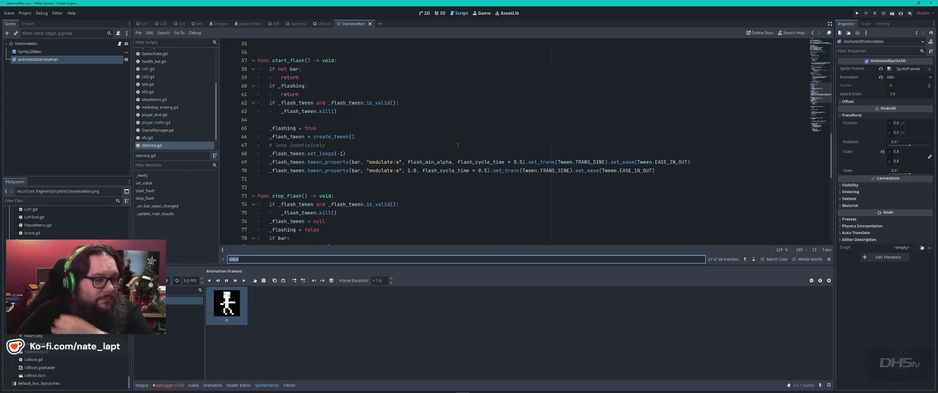
scroll(458, 144, down, 3)
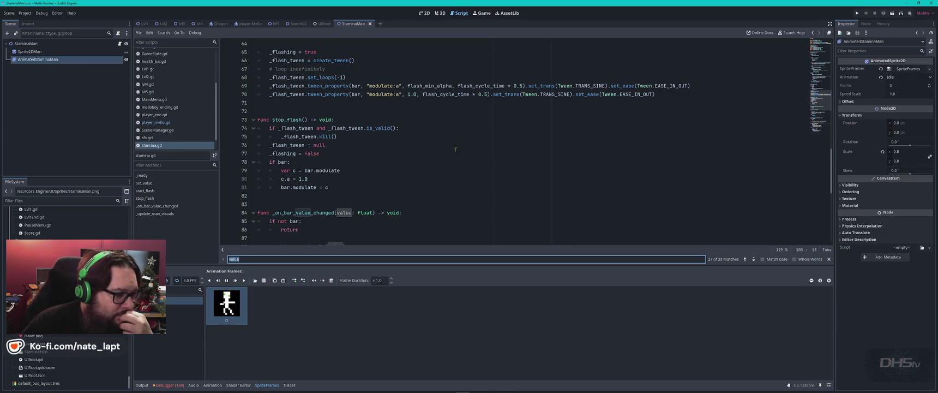
scroll(455, 148, down, 4)
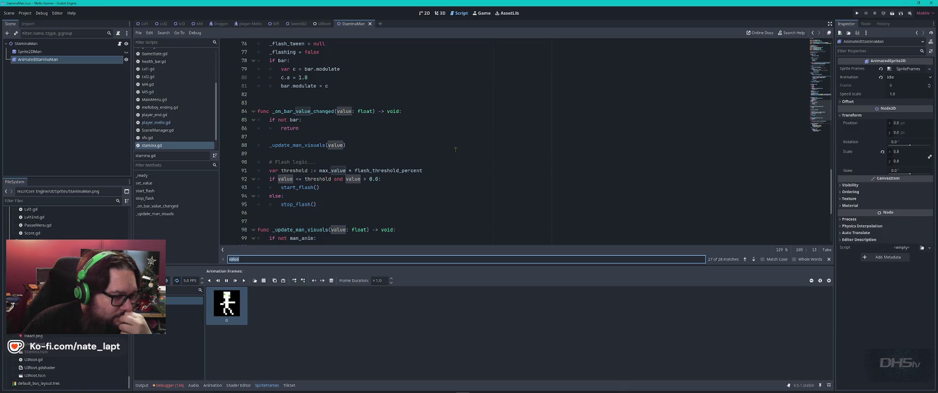
scroll(456, 149, down, 2)
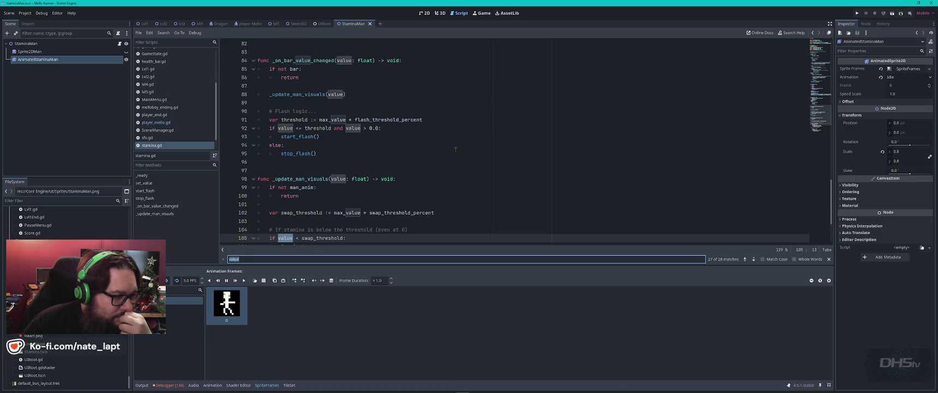
scroll(455, 149, down, 2)
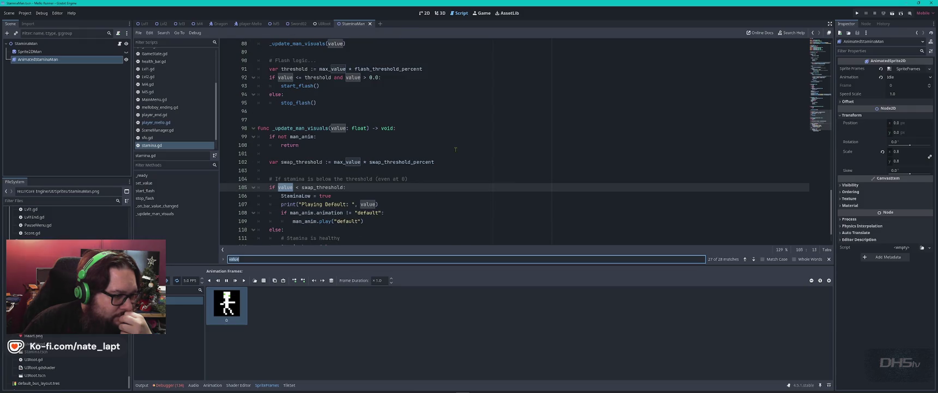
scroll(456, 149, down, 1)
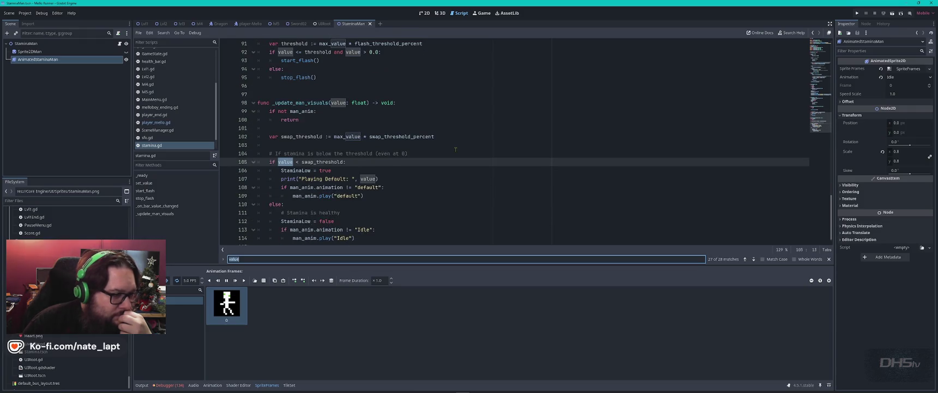
- Review the swap_threshold check and the StaminaLow and default animation branches in stamina.gd
double_click(301, 136)
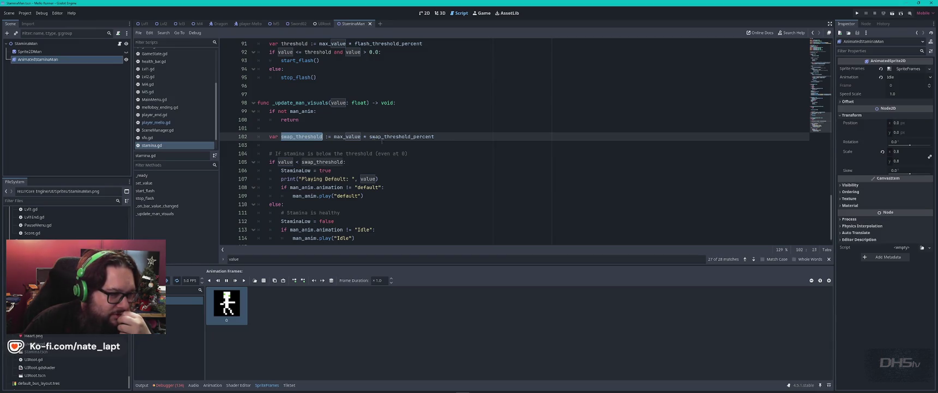
click(414, 153)
scroll(430, 154, down, 1)
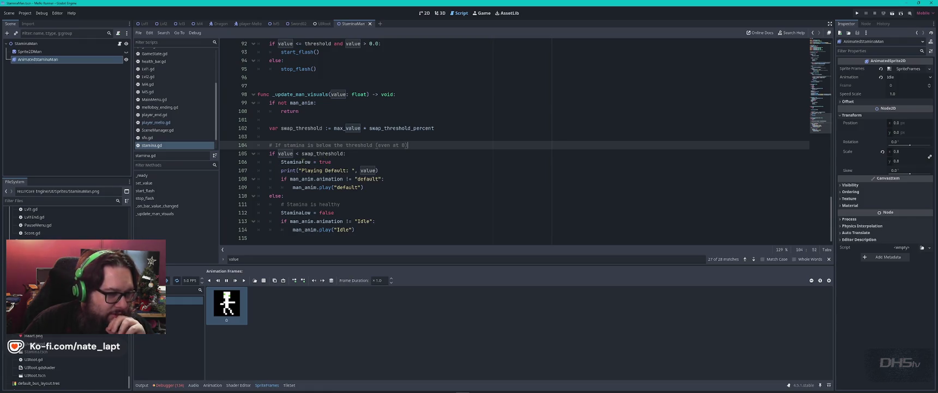
click(338, 161)
click(398, 167)
click(400, 178)
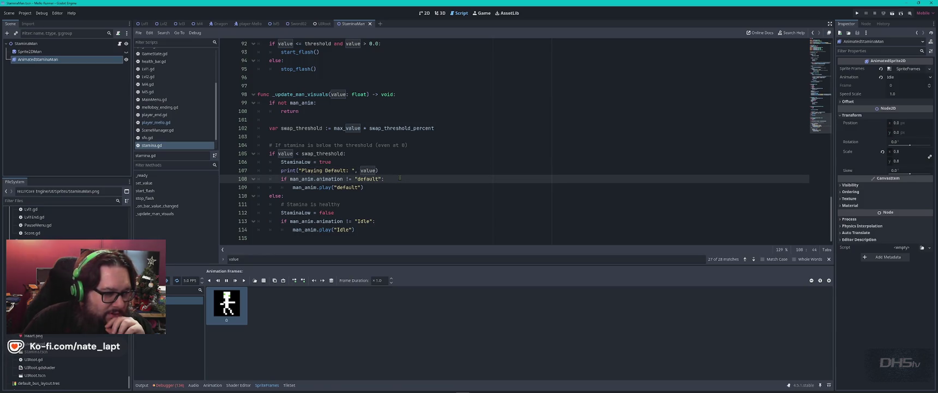
- Search stamina.gd for man_anim from line 109 to reach its declaration on line 7
key(Down)
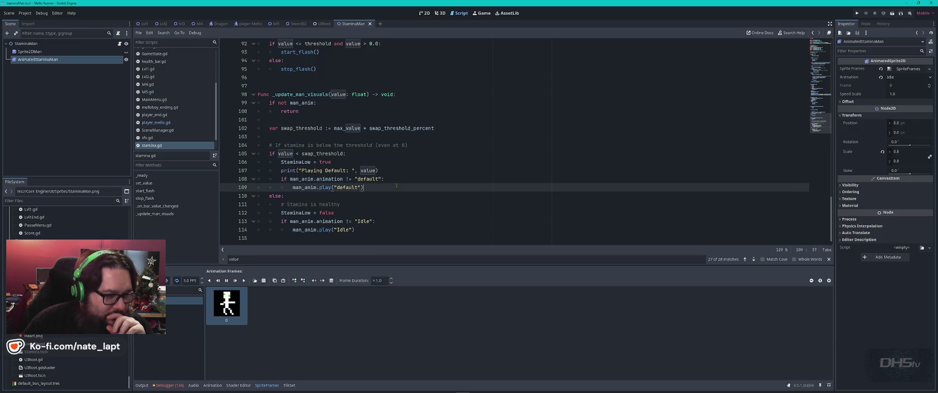
double_click(310, 187)
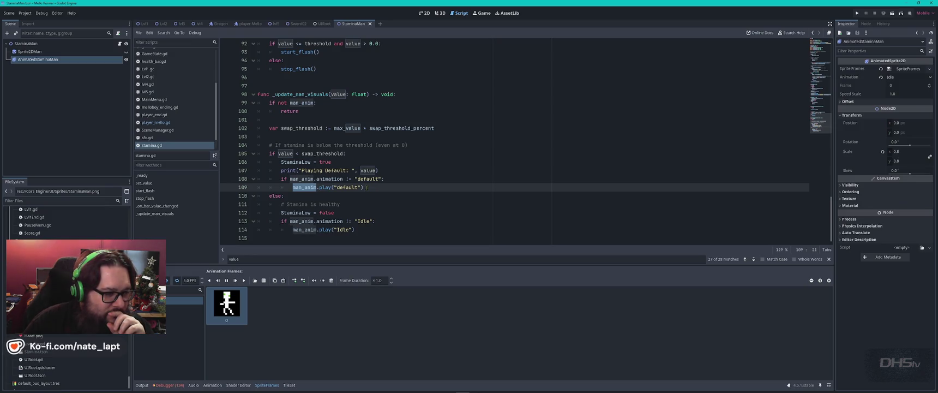
key(ctrl+f)
key(Return)
key(Return)
key(Return)
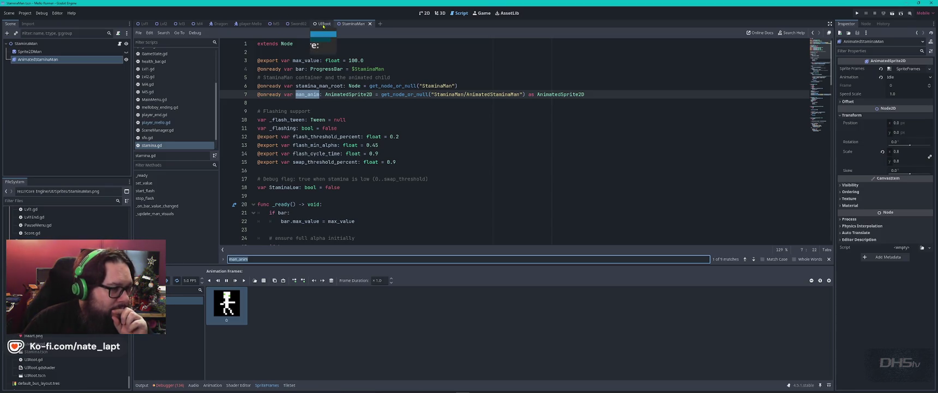
click(247, 24)
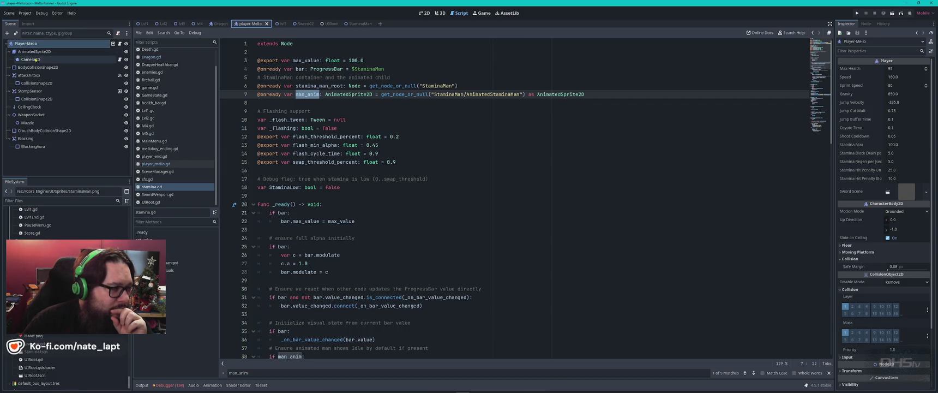
click(219, 25)
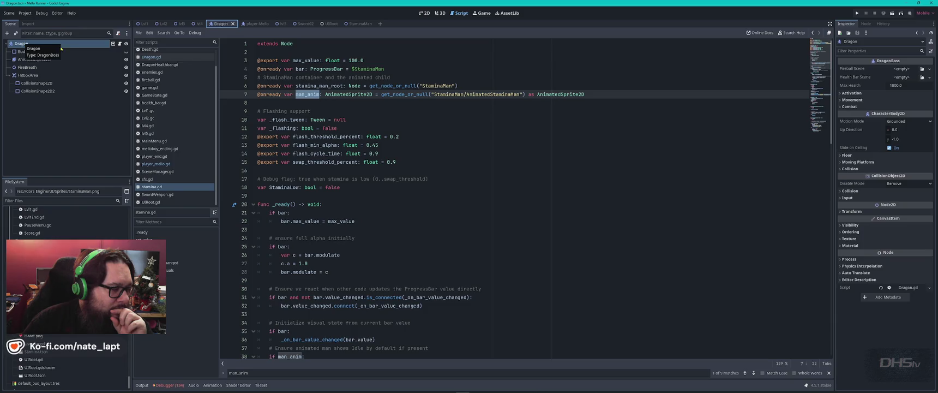
click(352, 23)
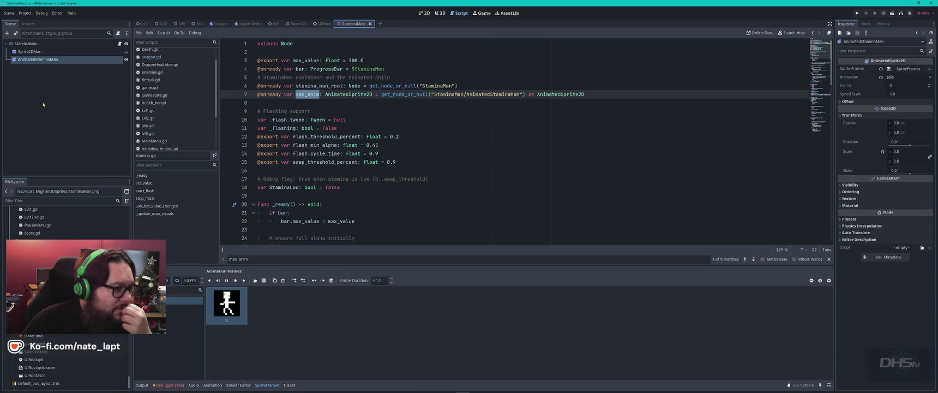
click(58, 201)
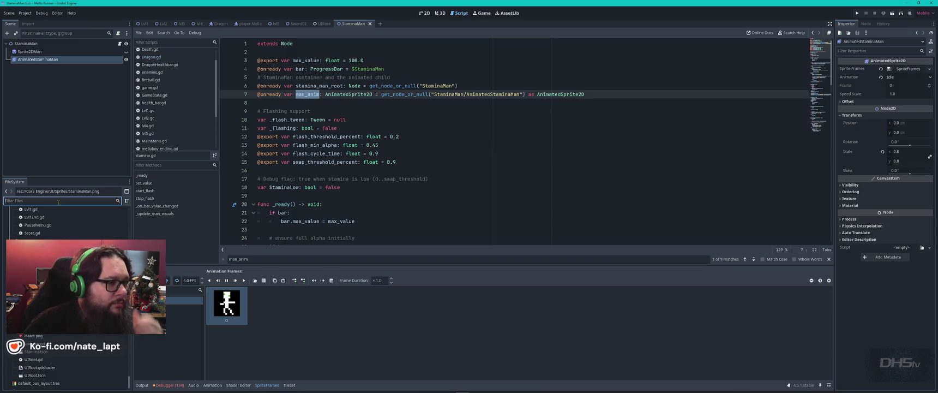
click(250, 23)
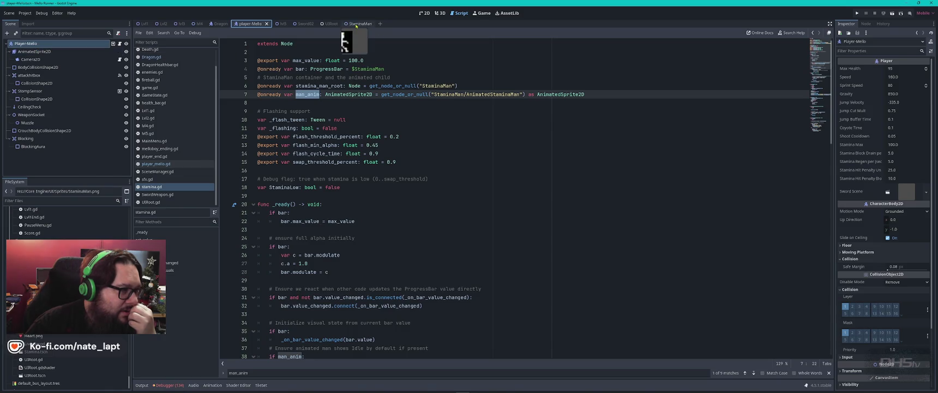
click(356, 24)
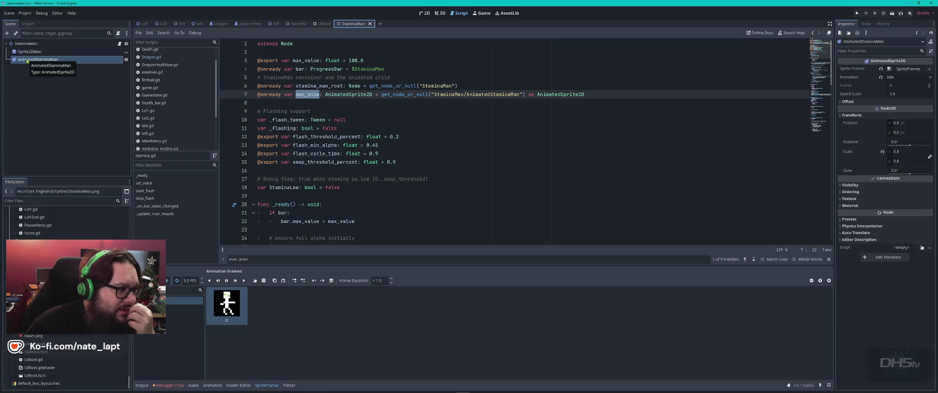
click(27, 61)
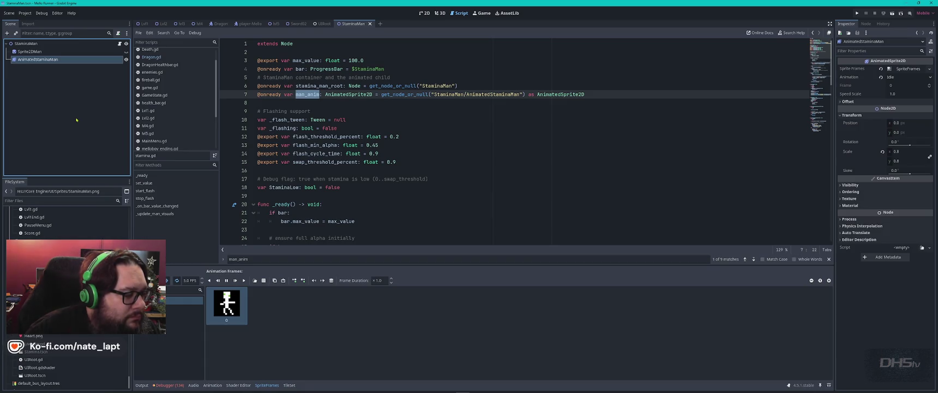
- Preview the Idle and default animations in AnimatedStaminaMan's SpriteFrames panel
click(185, 308)
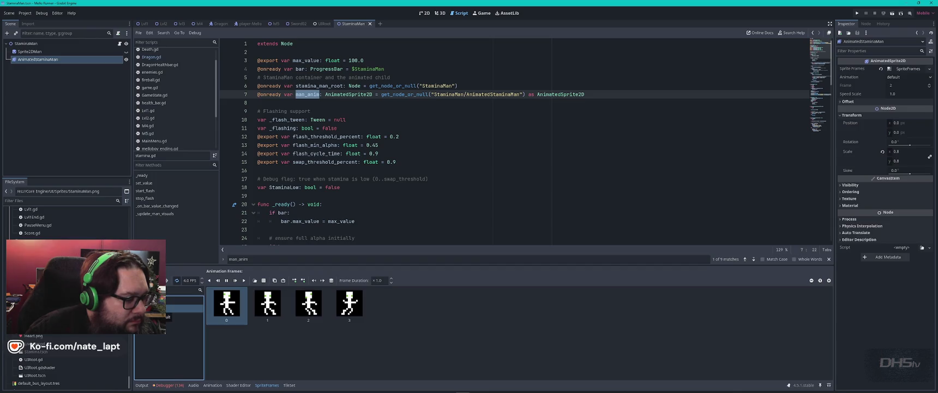
click(185, 300)
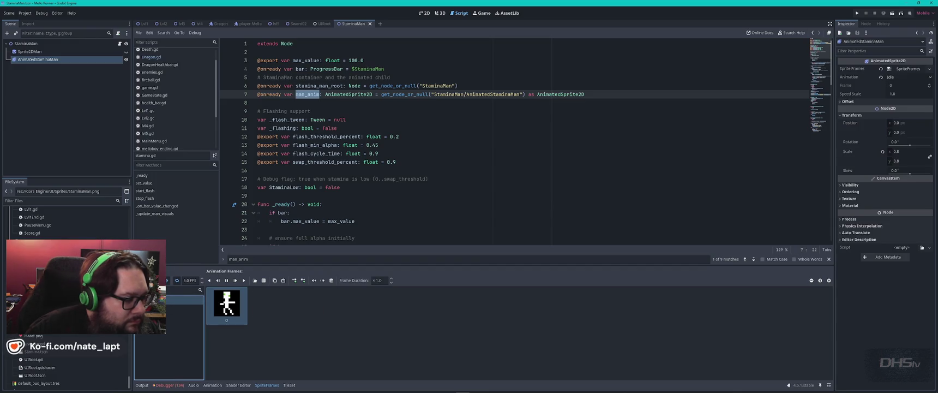
click(243, 281)
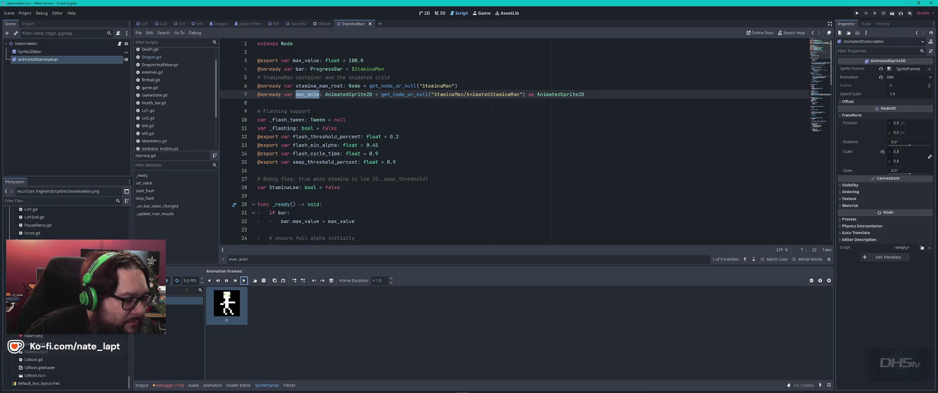
click(185, 308)
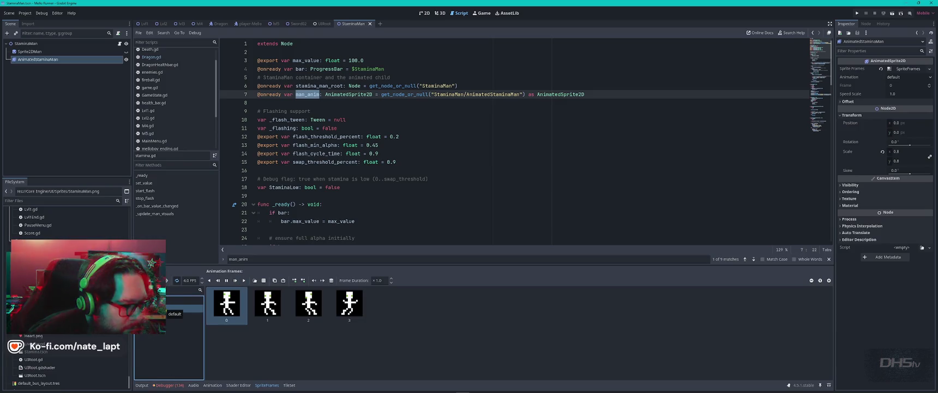
click(244, 280)
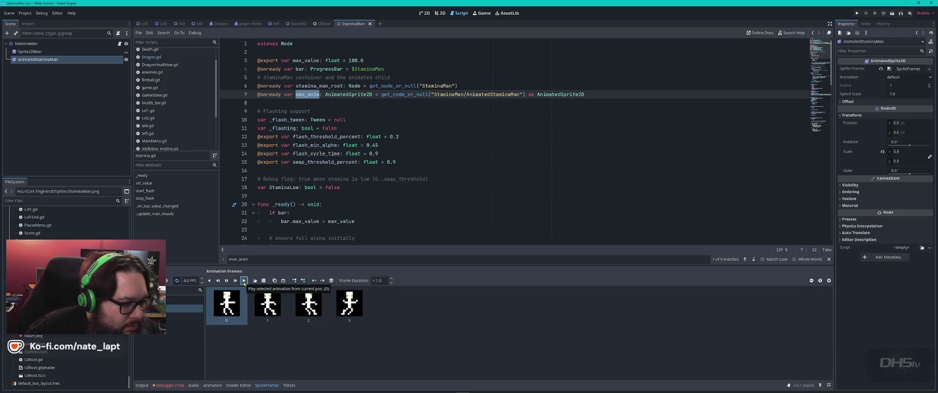
- In the 2D view, set the sprite back to default and toggle its visibility off and on
click(421, 15)
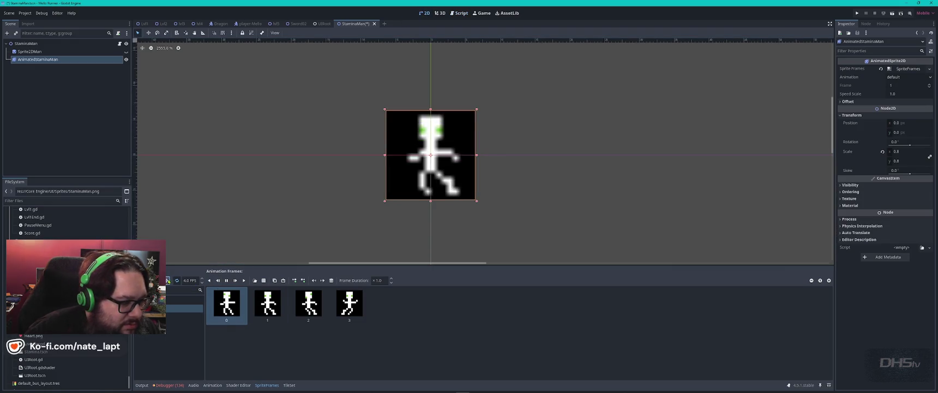
click(168, 281)
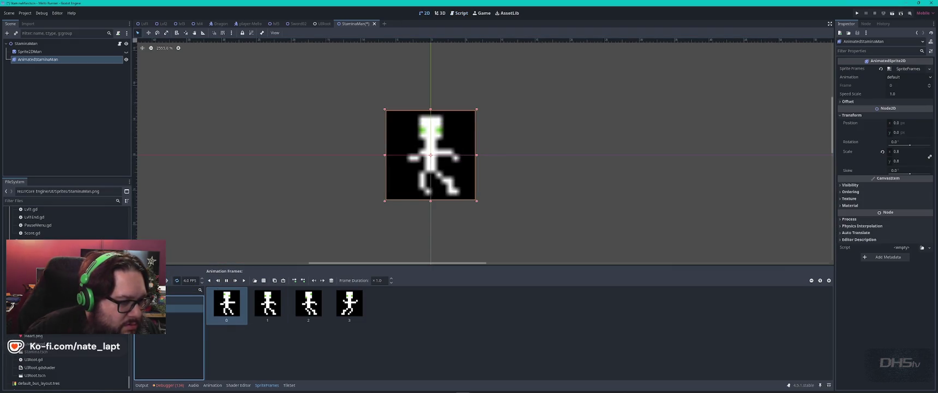
click(185, 300)
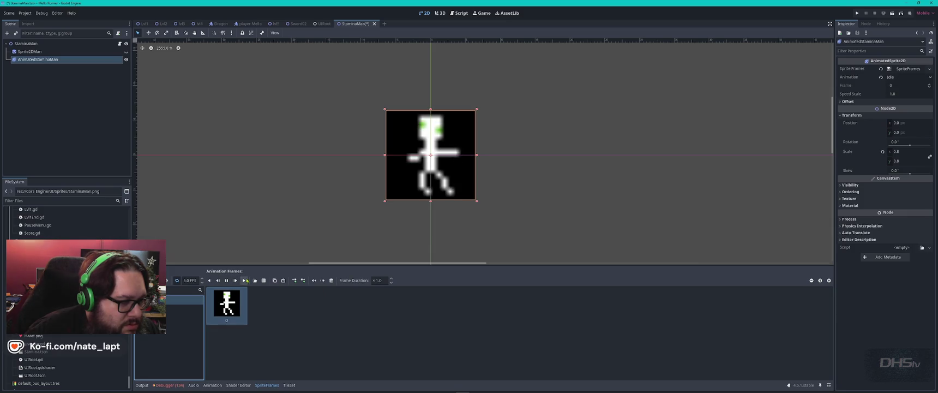
click(169, 309)
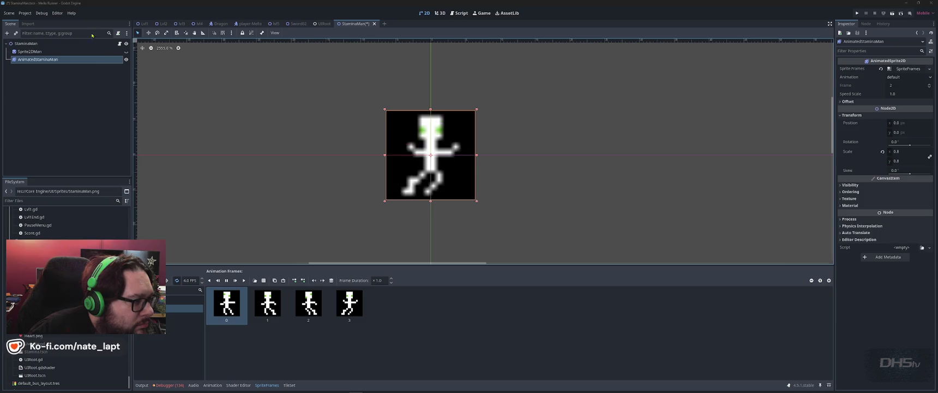
click(126, 59)
click(126, 59)
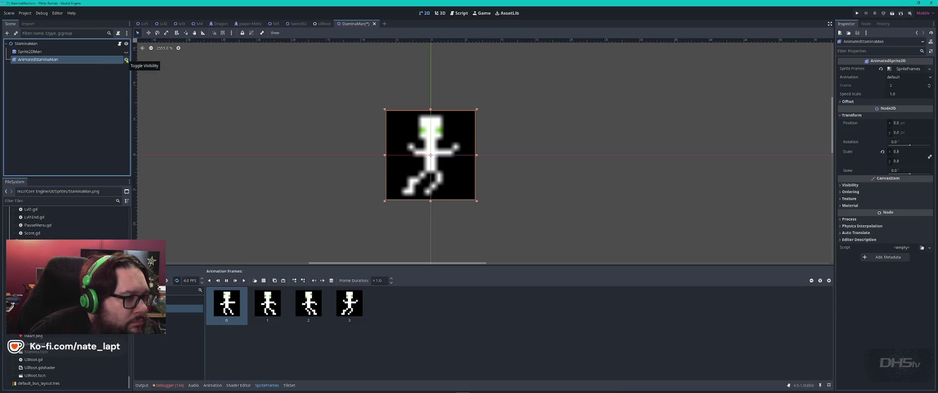
- Open Dragon.gd and go to the sprite declaration on line 59
click(459, 13)
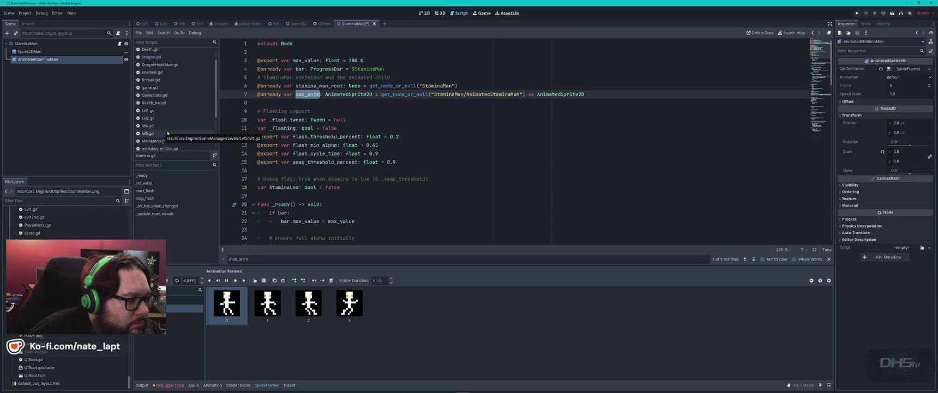
scroll(166, 109, up, 2)
click(163, 70)
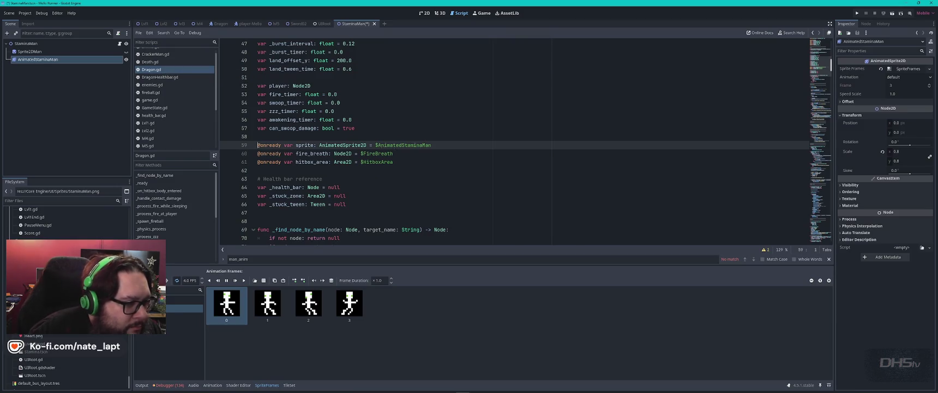
click(442, 146)
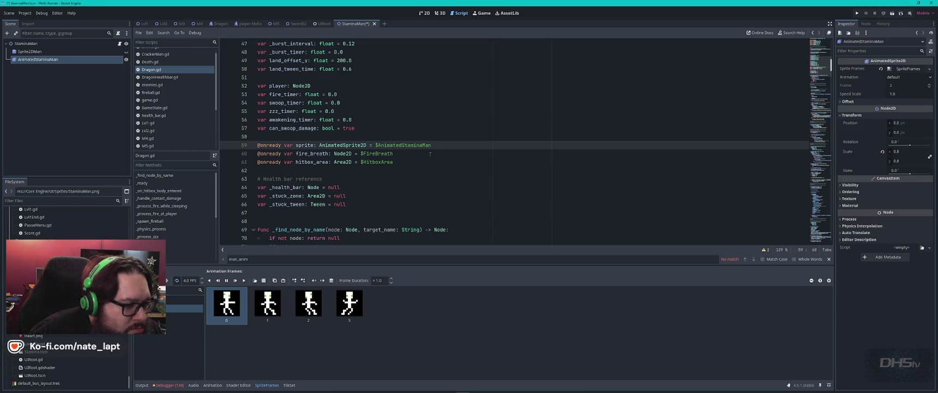
scroll(429, 154, down, 1)
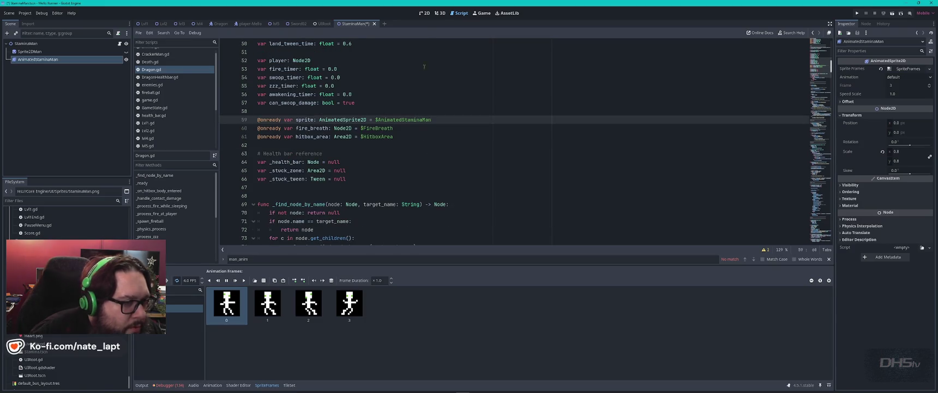
- Open the Dragon scene and bring up its Dragon.gd script code
click(425, 13)
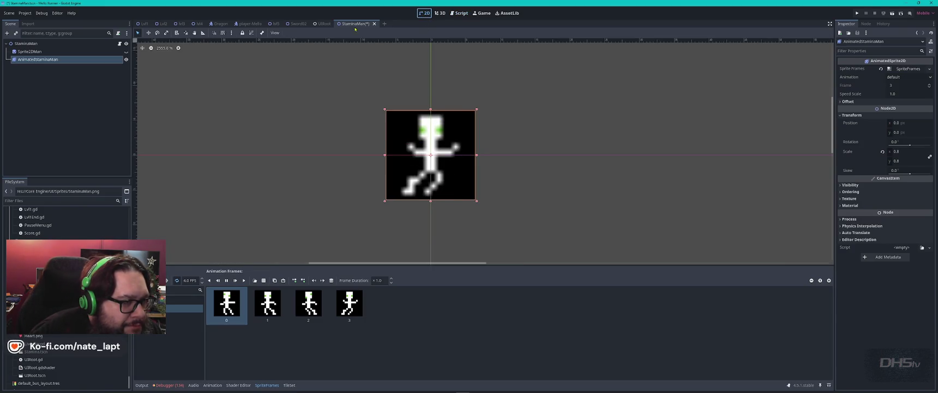
click(220, 23)
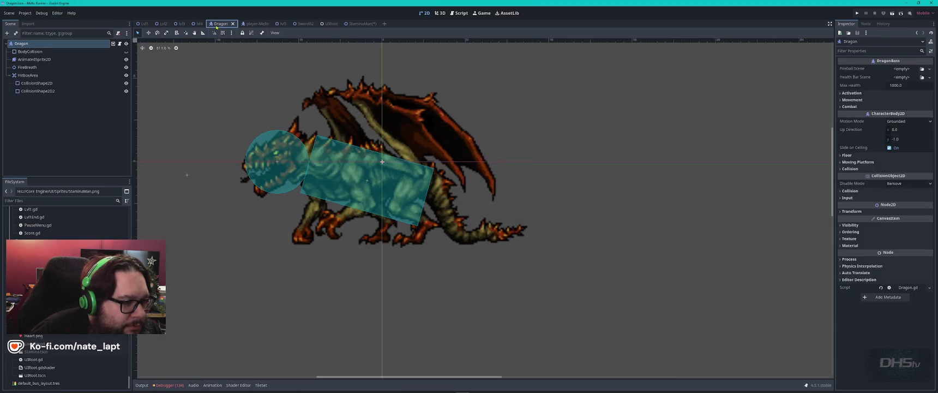
click(459, 13)
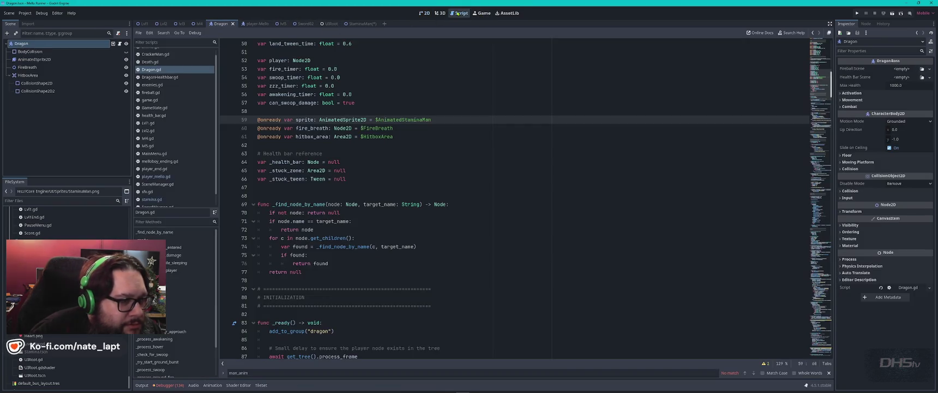
scroll(370, 127, down, 4)
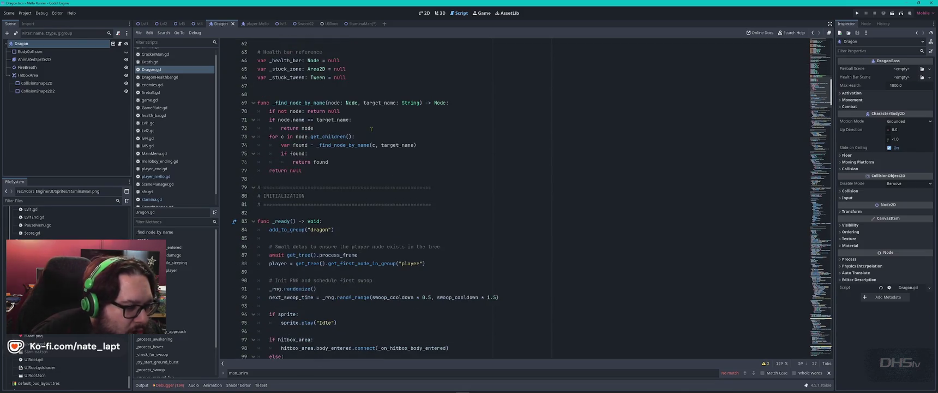
scroll(371, 129, up, 4)
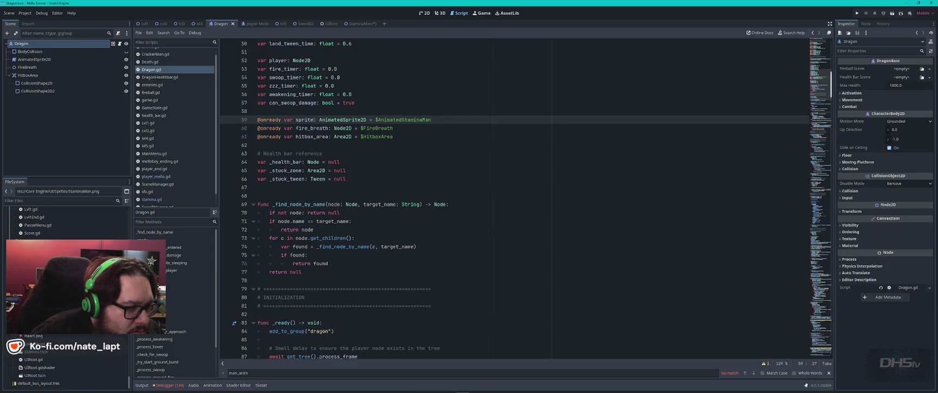
scroll(460, 118, up, 7)
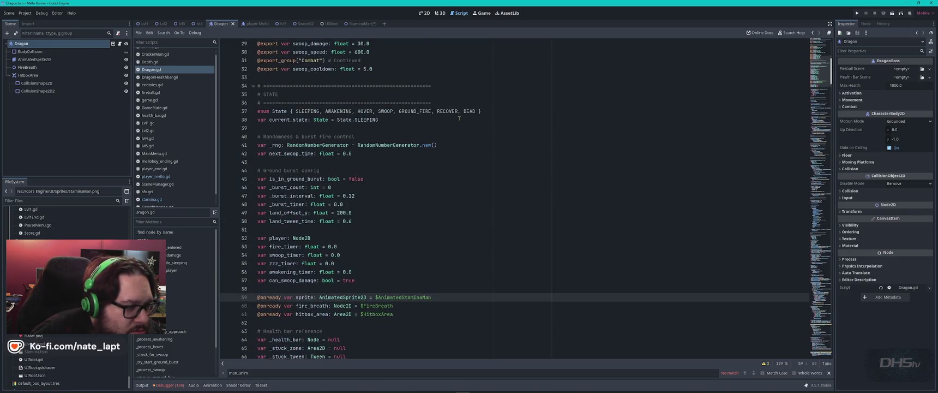
scroll(459, 118, up, 4)
click(493, 230)
key(ctrl+f)
text(stami)
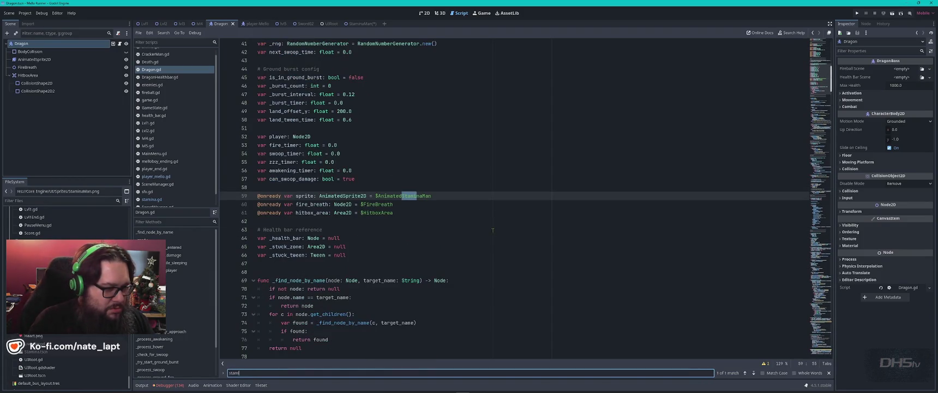
key(Escape)
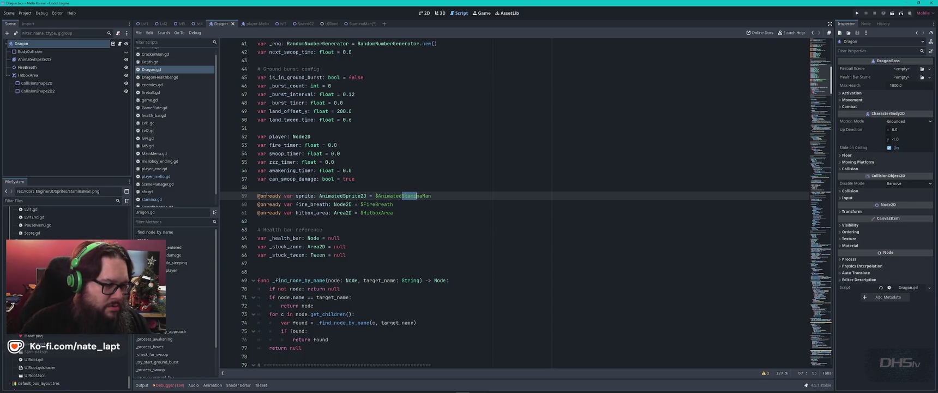
drag(431, 195, 257, 195)
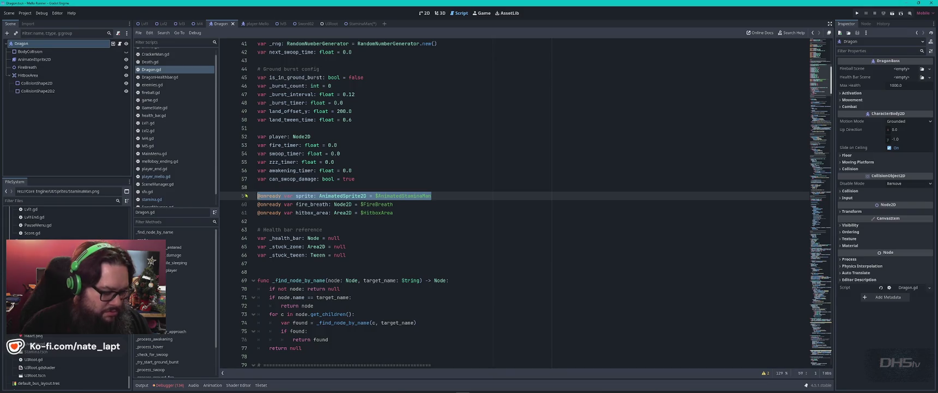
- Reopen the StaminaMan scene tab, then begin editing the chat message in VS Code
key(alt+Tab)
key(alt+Tab)
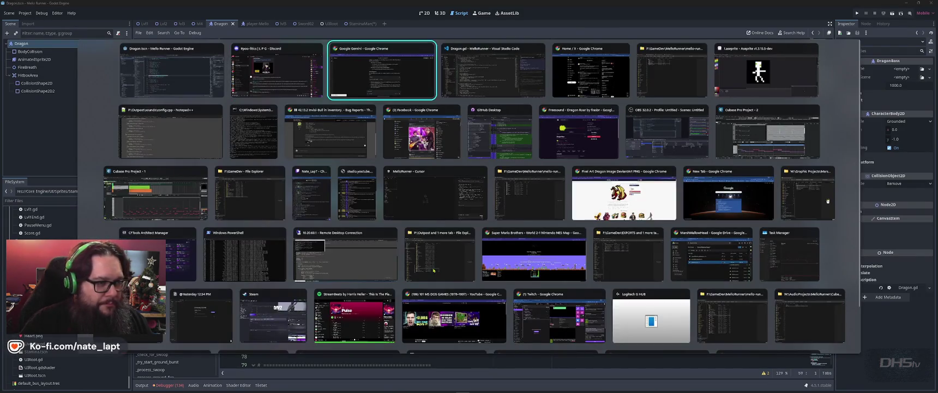
key(alt+Tab)
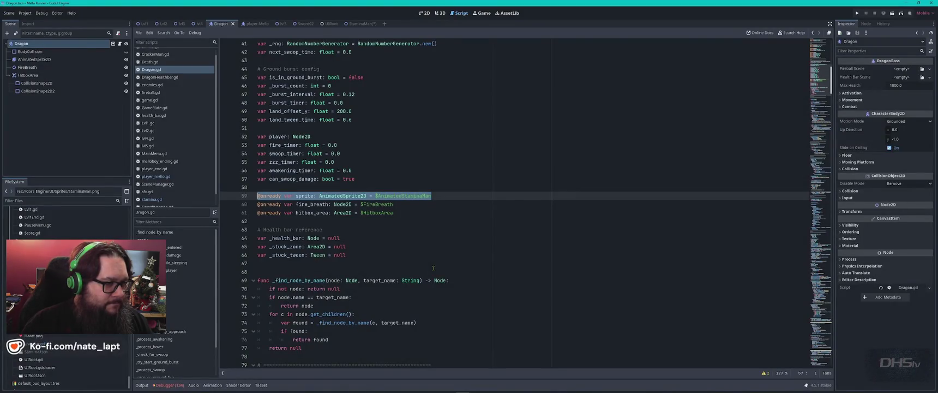
click(370, 25)
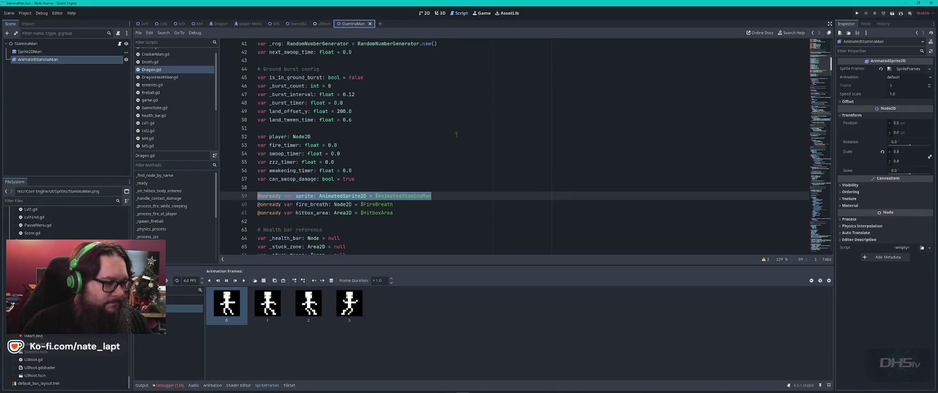
key(alt+Tab)
text(w)
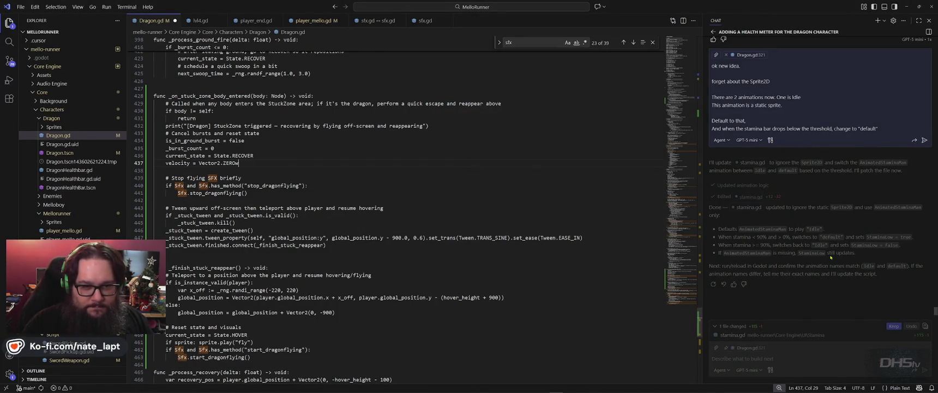
key(Return)
text(why does Dragon)
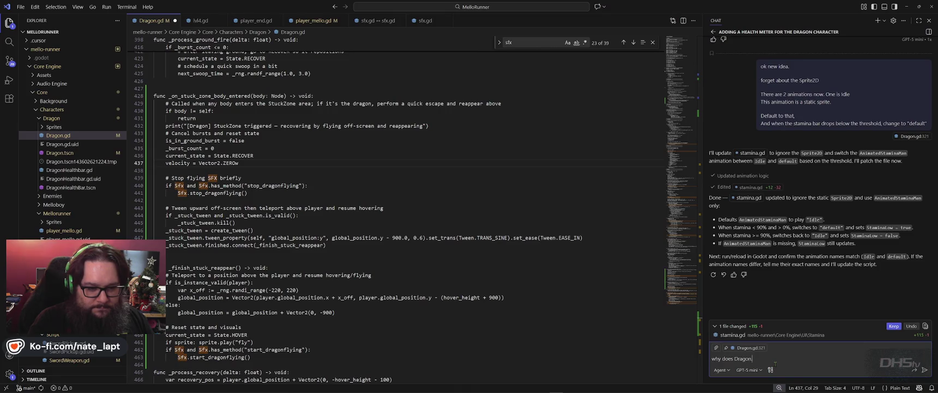
text(.gd have)
key(shift+Return)
key(ctrl+v)
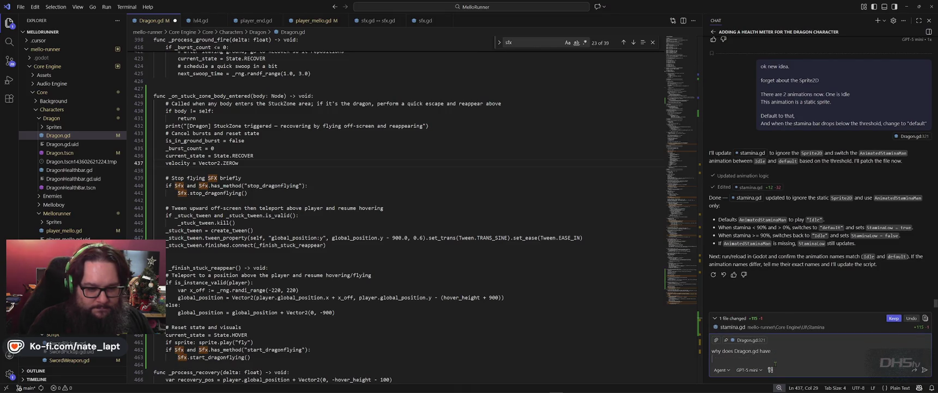
key(shift+Return)
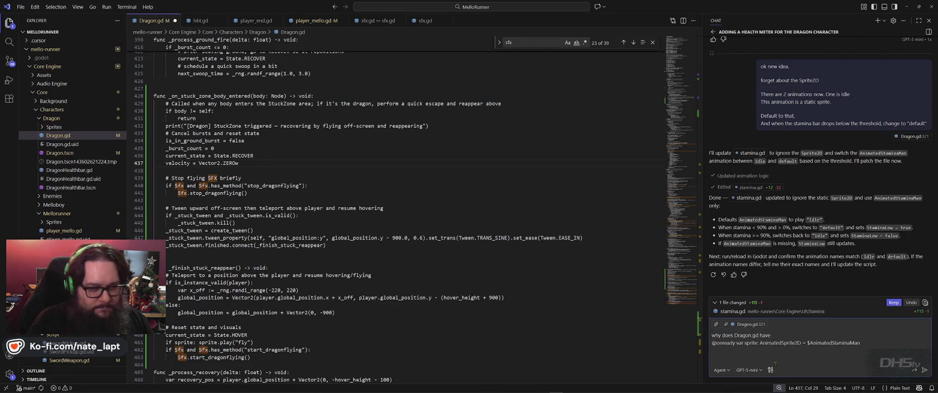
key(alt+Tab)
key(alt+Tab)
key(alt+Tab)
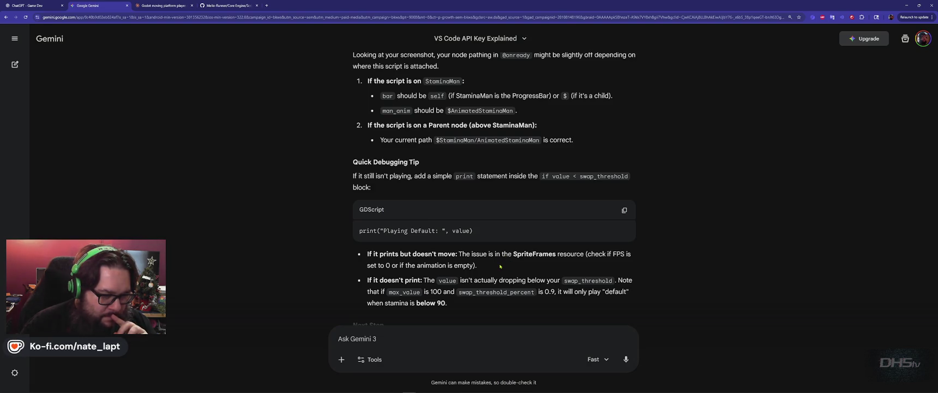
- Scroll Gemini's answer down to its Next Step suggestion
scroll(501, 267, down, 2)
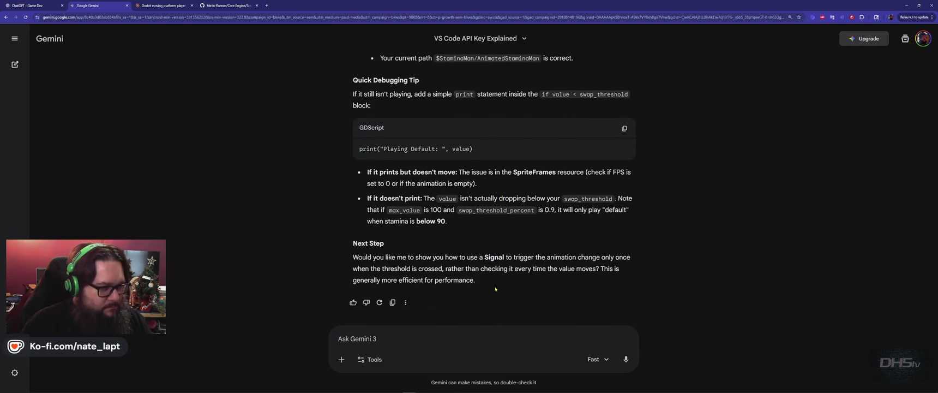
key(alt+Tab)
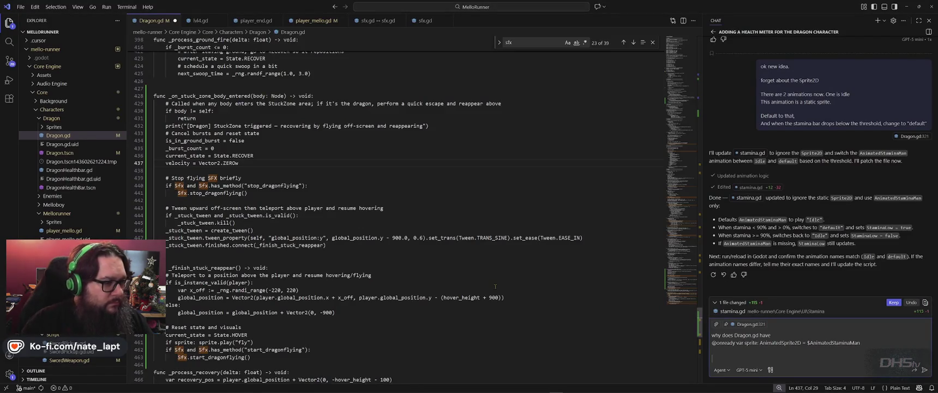
key(alt+Tab)
key(alt+Tab)
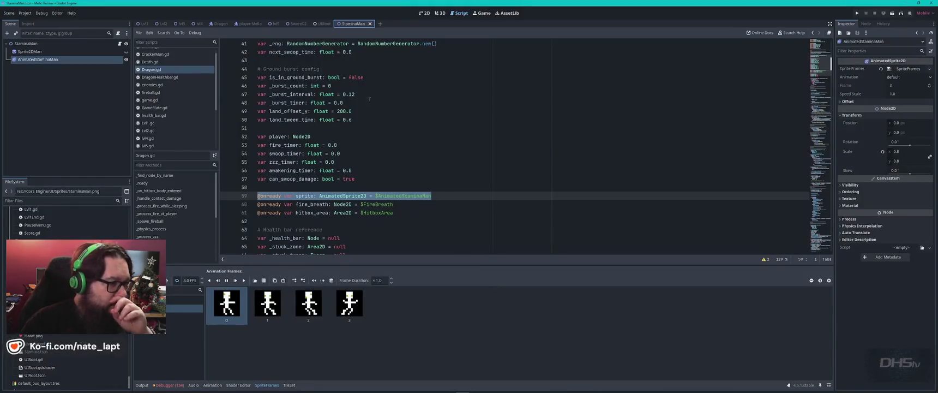
- Look over UIRoot.gd around line 17, then return to Dragon.gd
scroll(162, 144, down, 3)
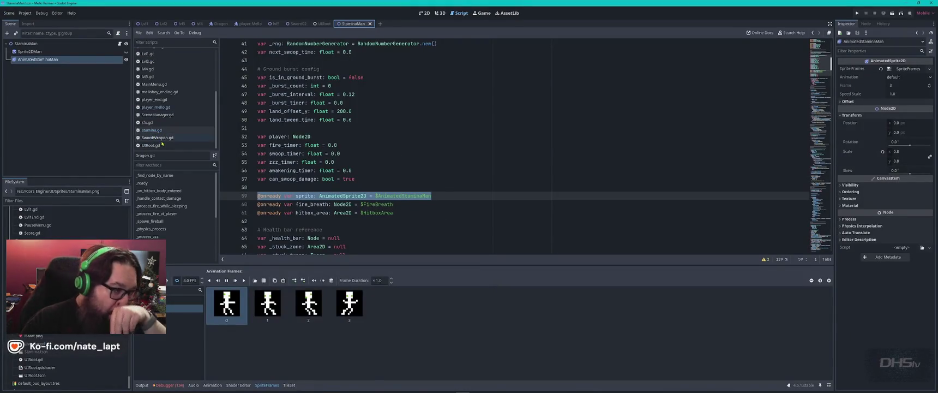
click(151, 145)
click(502, 181)
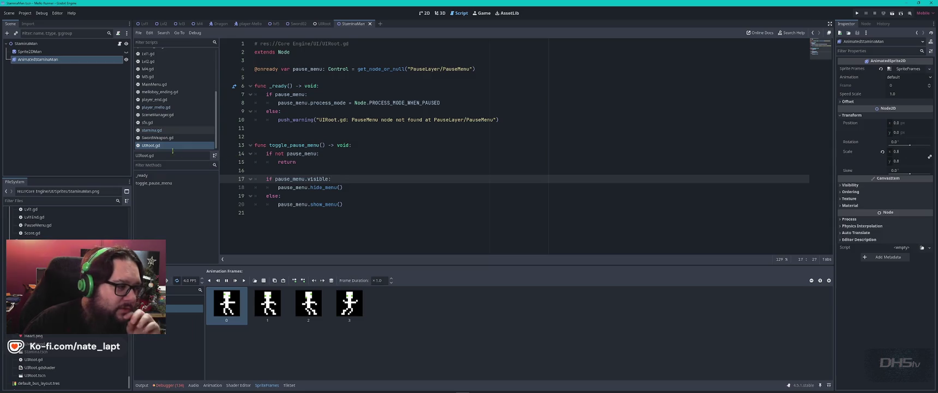
key(alt+Left)
- Open stamina.gd, then show the UIRoot scene on the 2D canvas
scroll(169, 138, up, 3)
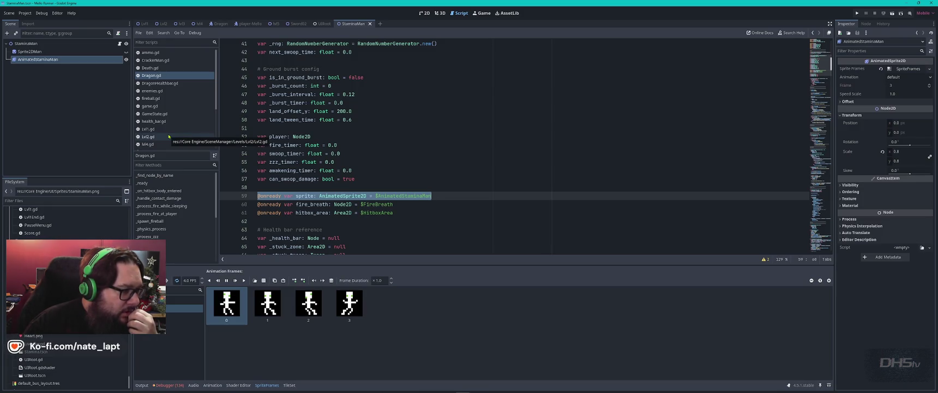
scroll(169, 137, down, 3)
click(170, 138)
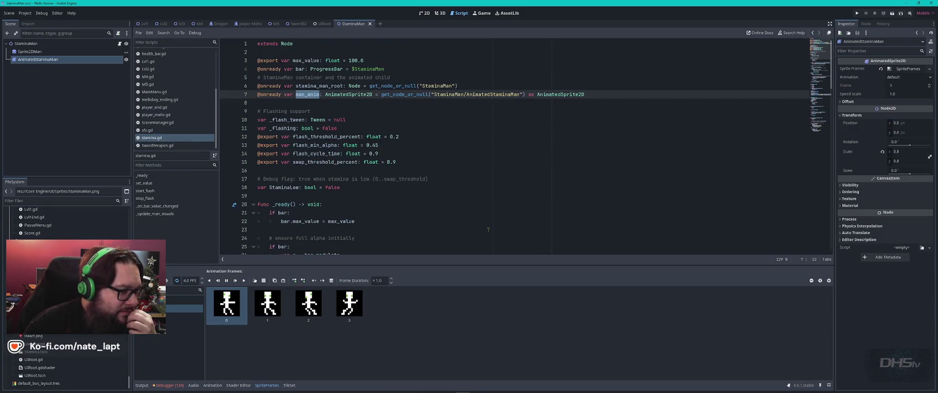
click(426, 13)
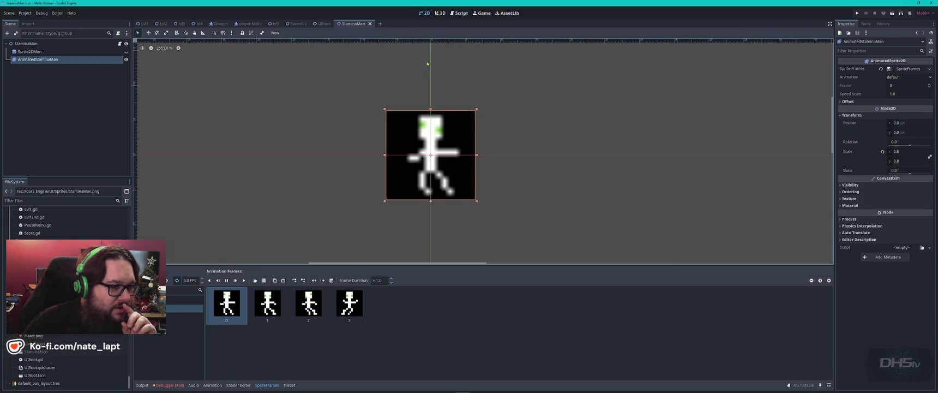
click(326, 24)
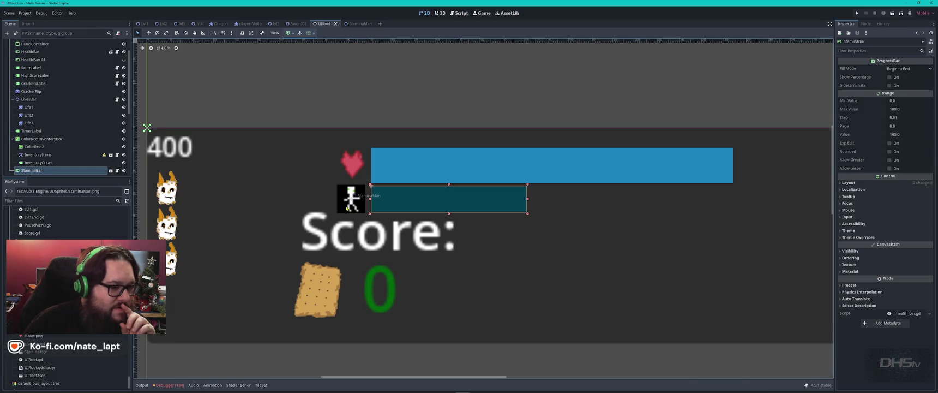
- Select StaminaMan, the CanvasLayer's Control and Life3 in UIRoot, then open LivesBar.gd
click(346, 207)
scroll(73, 167, down, 3)
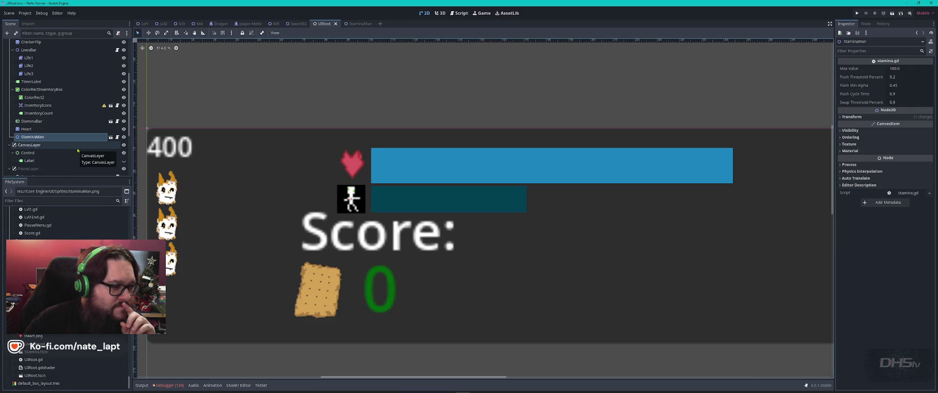
click(80, 153)
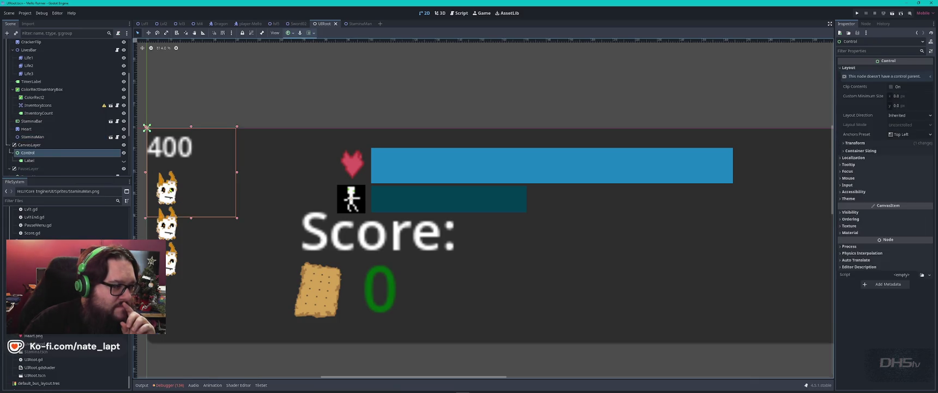
scroll(80, 168, down, 3)
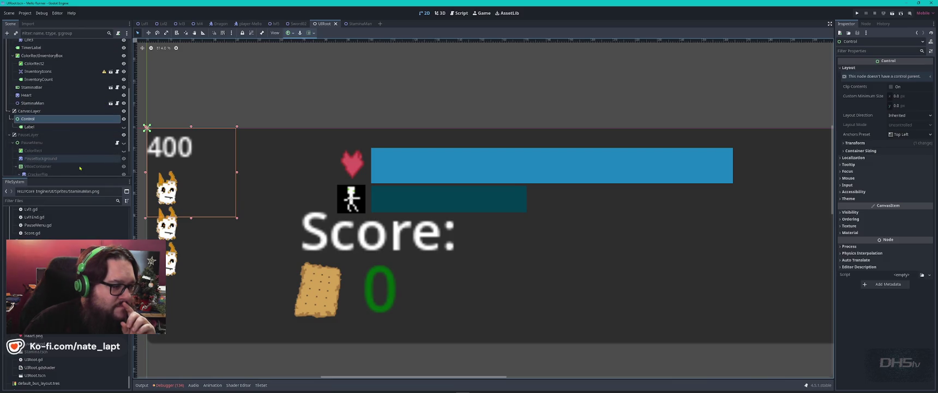
scroll(79, 164, up, 3)
click(33, 60)
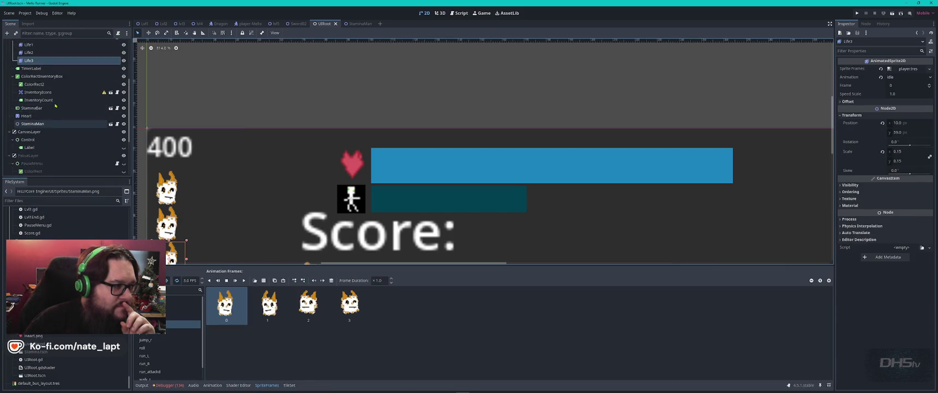
scroll(55, 105, up, 3)
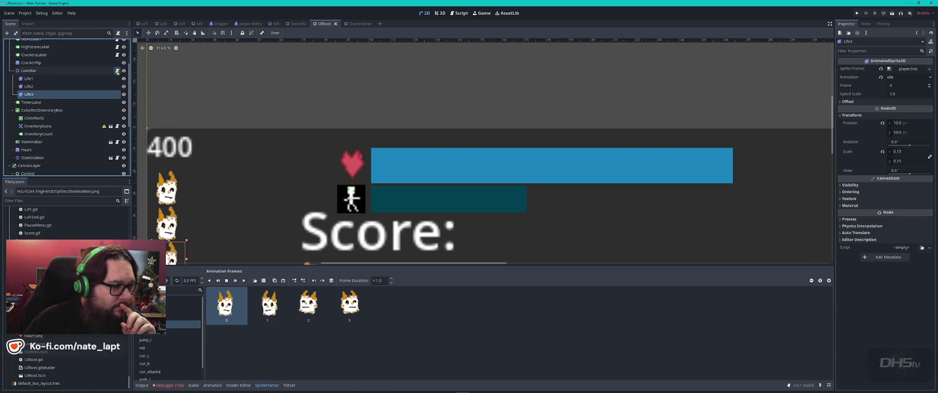
click(116, 71)
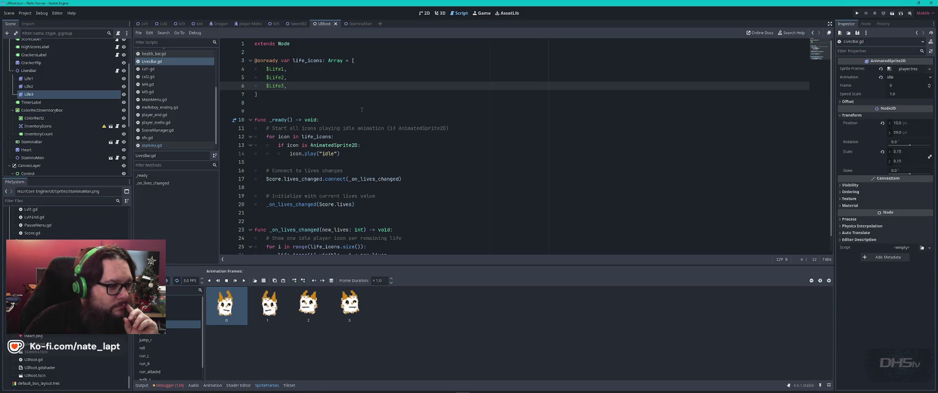
- Change icon.play("idle") to "Idle" on line 14 of LivesBar.gd and run the project
scroll(363, 110, down, 1)
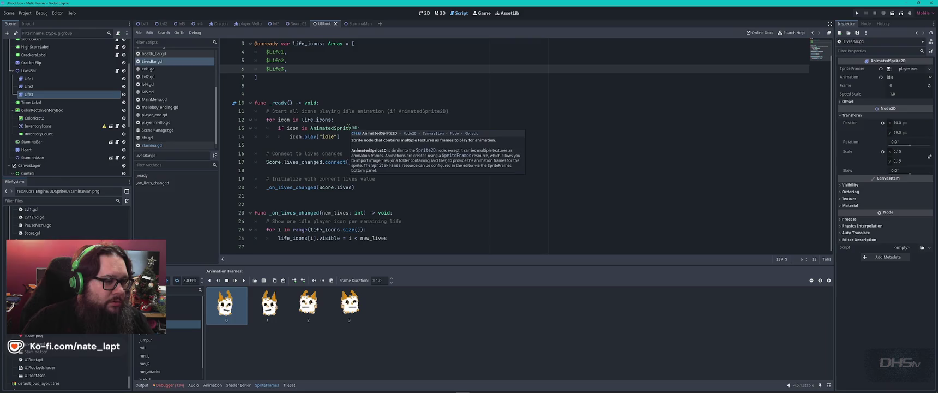
double_click(335, 129)
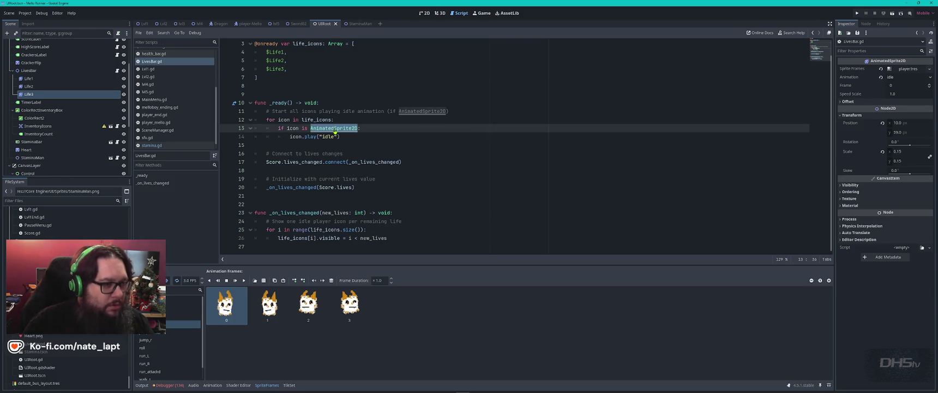
click(356, 24)
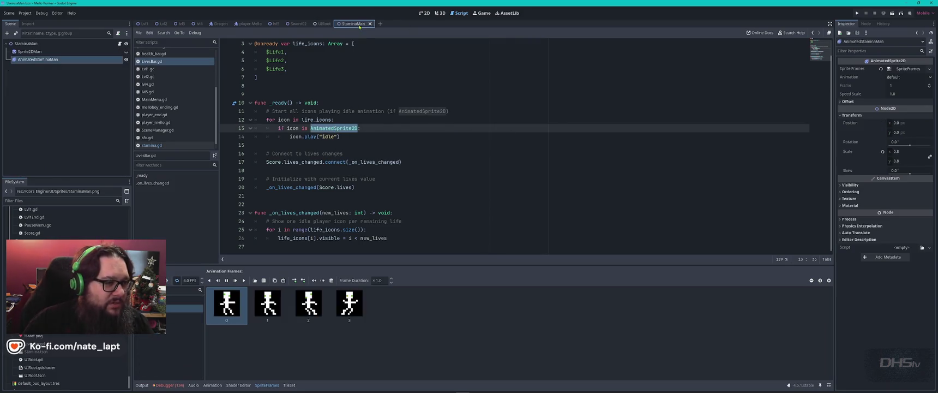
click(382, 137)
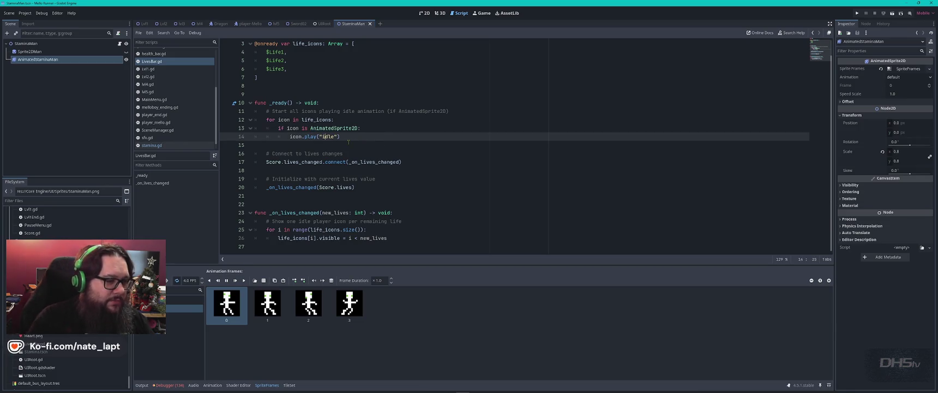
key(Delete)
text(I)
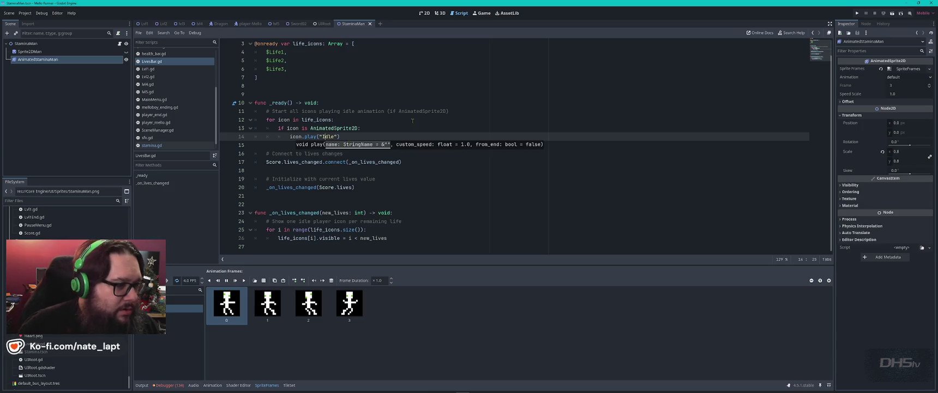
click(411, 121)
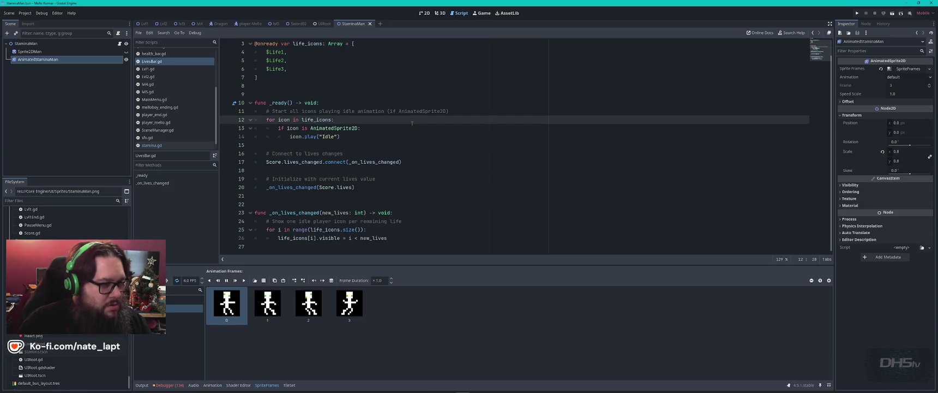
key(F5)
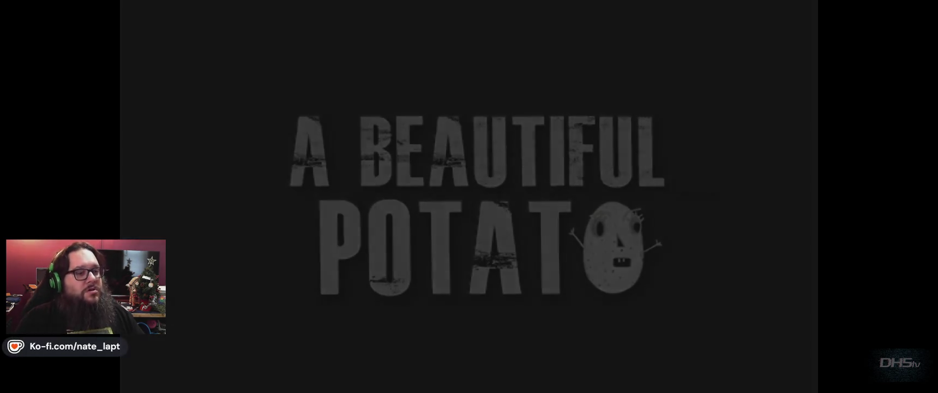
- Start the game, jump onto the sword platform, attack, then pause and exit
key(Return)
key(space)
key(space)
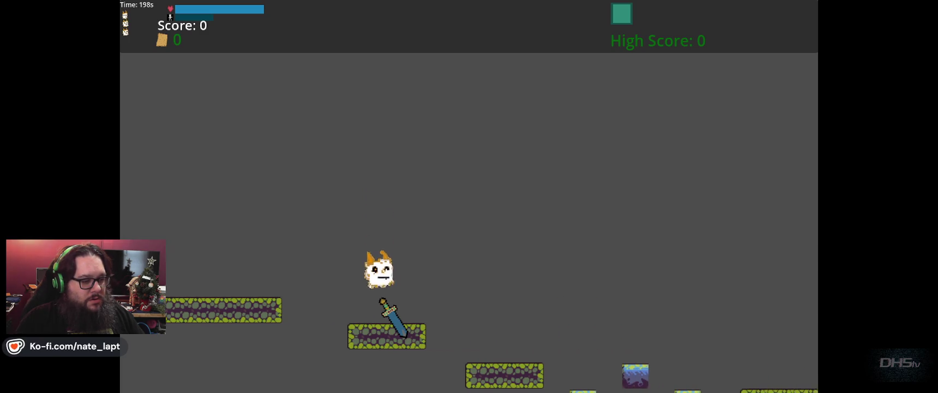
key(Right)
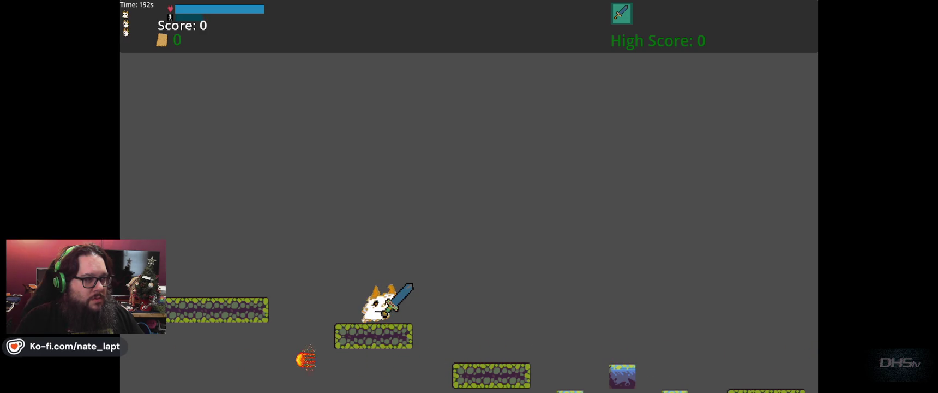
key(space)
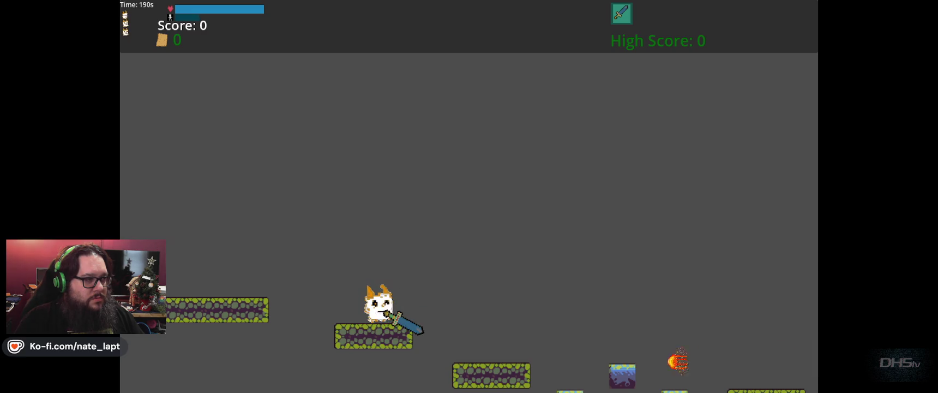
key(Escape)
click(511, 261)
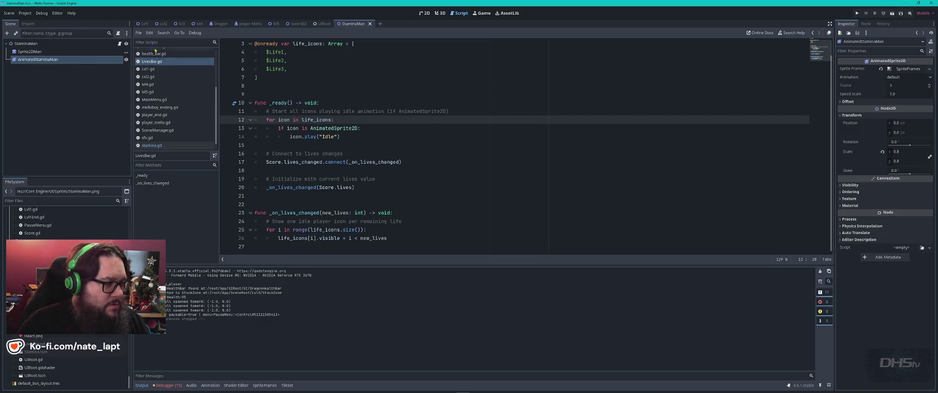
- Open stamina.gd and step through its "Idle" search matches
click(172, 145)
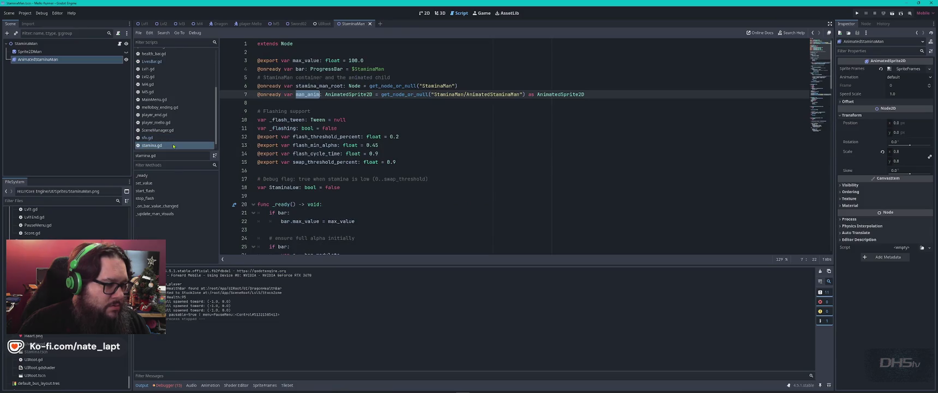
scroll(422, 132, down, 7)
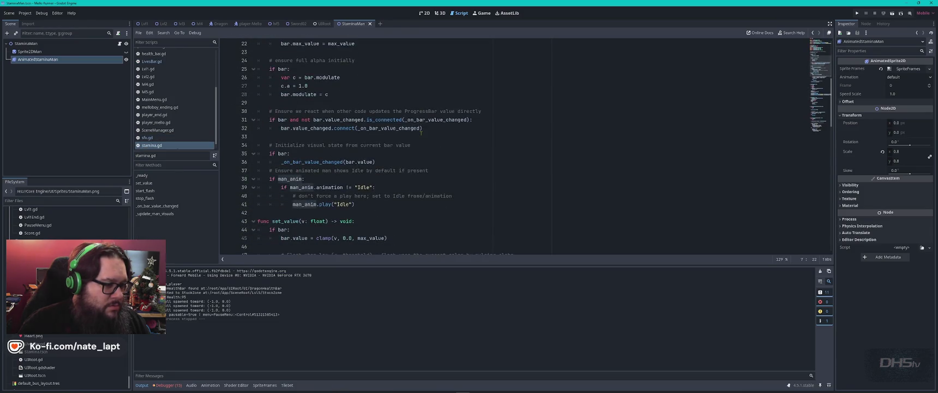
scroll(421, 133, down, 8)
scroll(421, 133, down, 15)
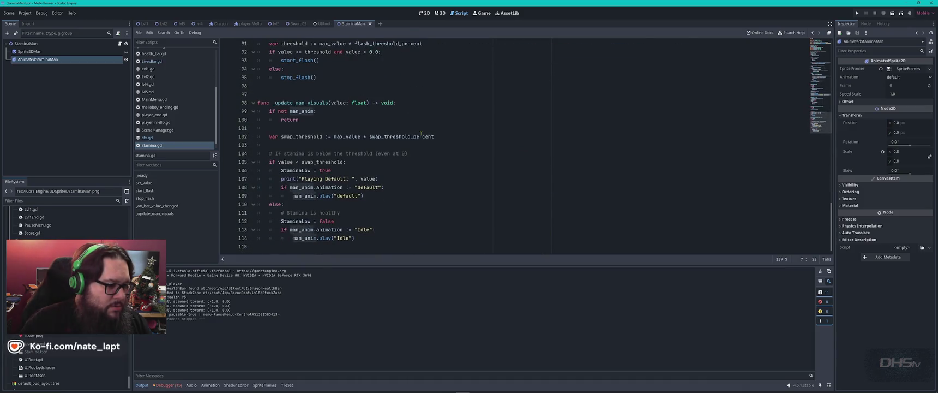
key(ctrl+f)
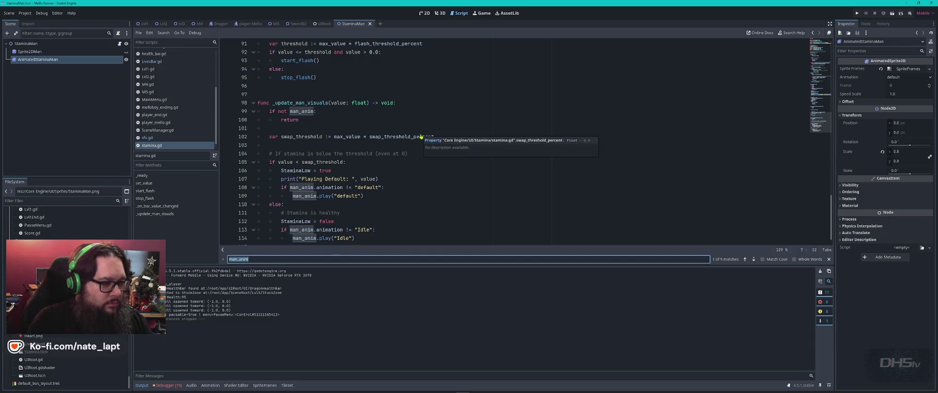
text(Idle)
key(Return)
key(Return)
key(Return)
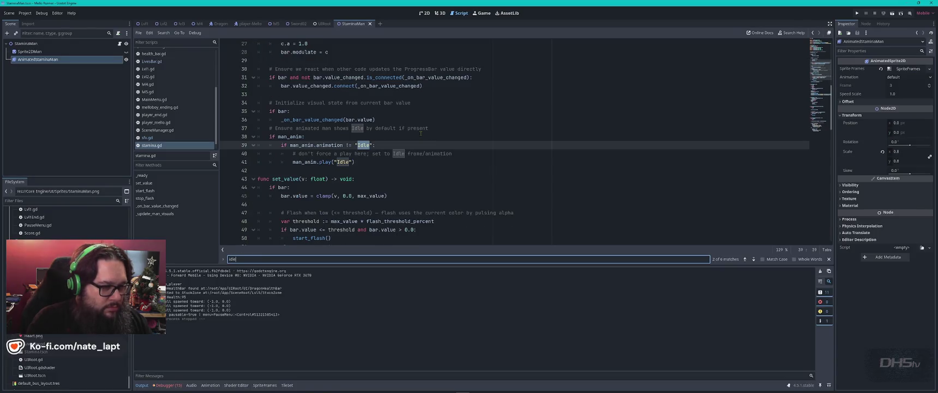
key(Return)
key(Return)
key(Return)
key(Return)
key(Return)
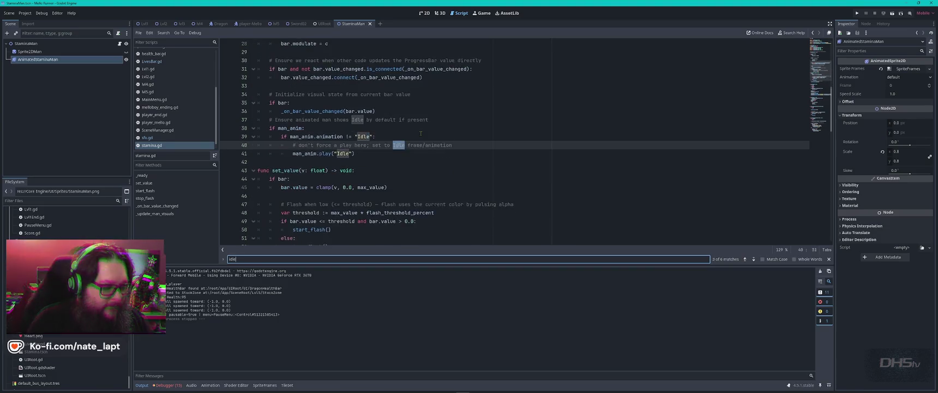
key(Escape)
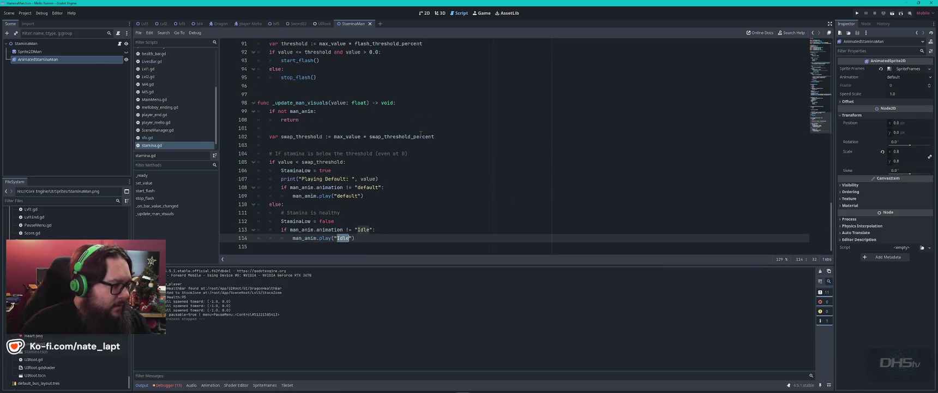
- Check AnimatedStaminaMan's Idle and default animations, save the scene, and rerun the game
click(38, 59)
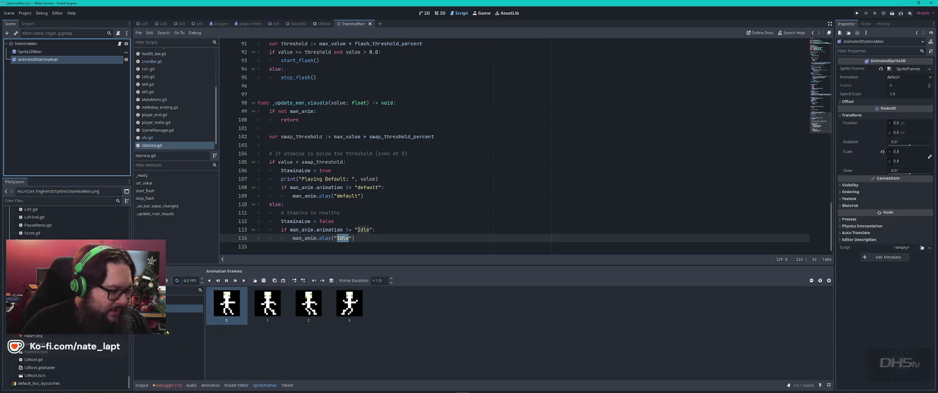
click(185, 299)
click(185, 308)
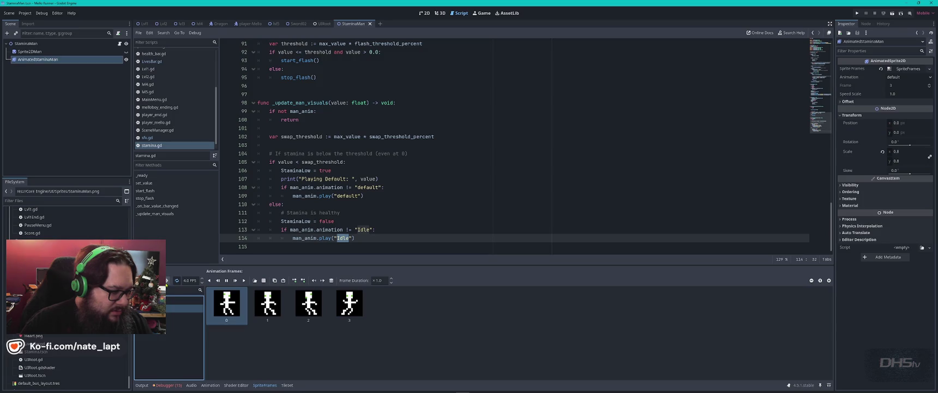
key(ctrl+s)
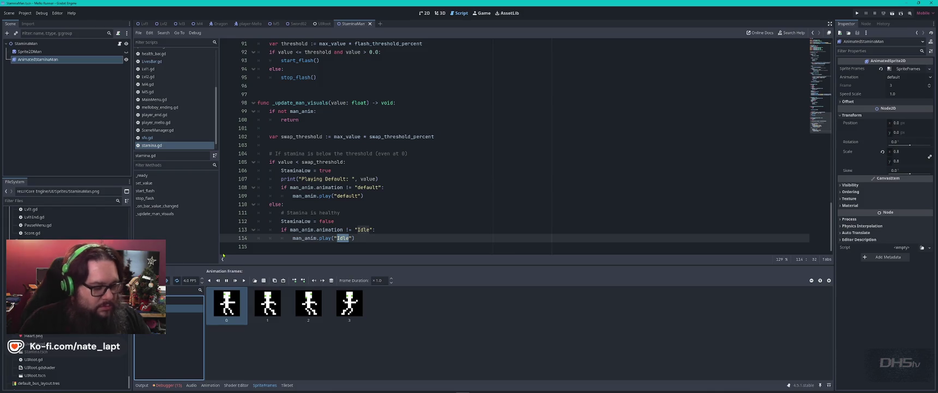
key(F5)
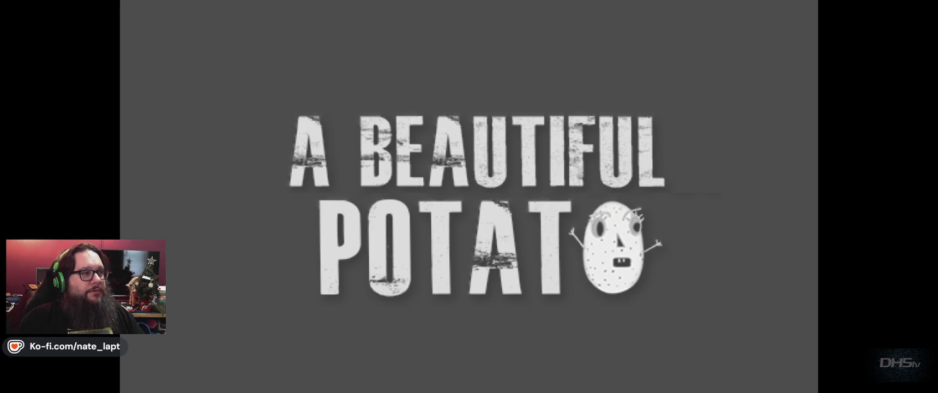
- Start a new run, jump right across the platforms to grab the sword, then pause and exit to the editor
key(Return)
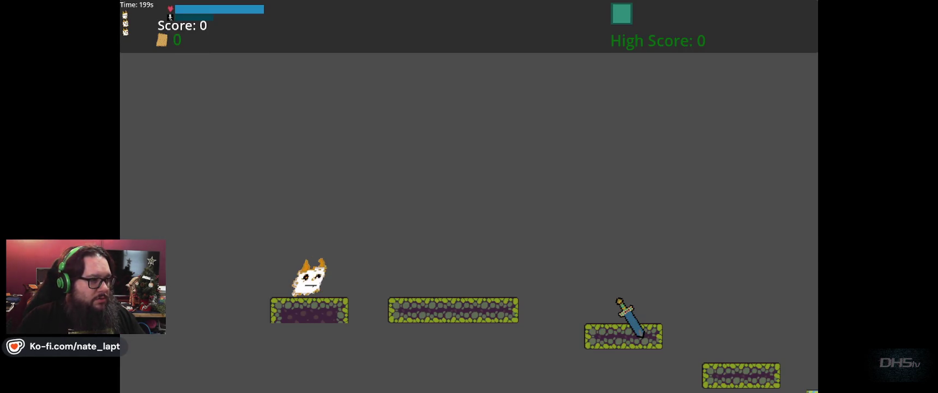
key(Right)
key(space)
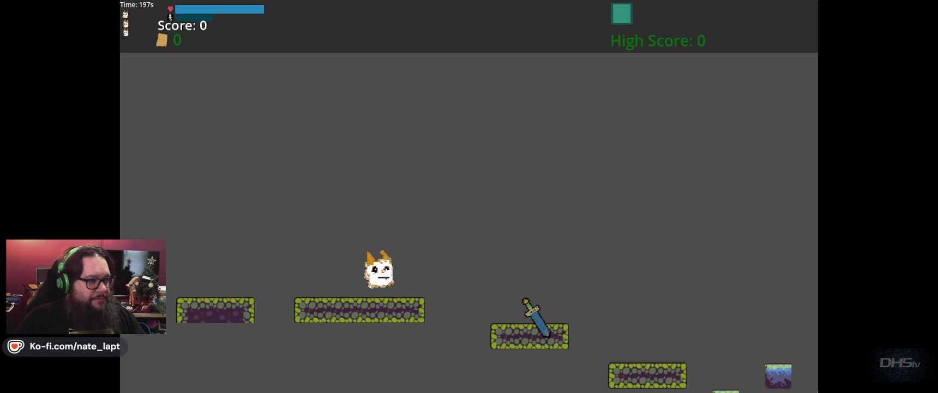
key(Right)
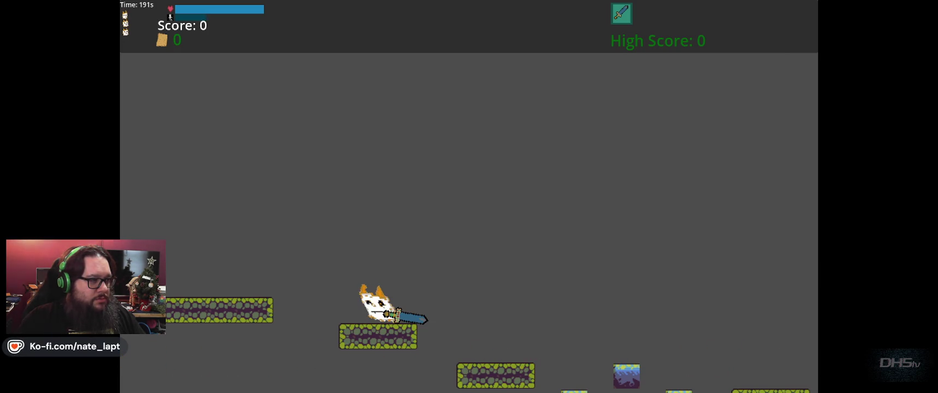
key(Escape)
key(F8)
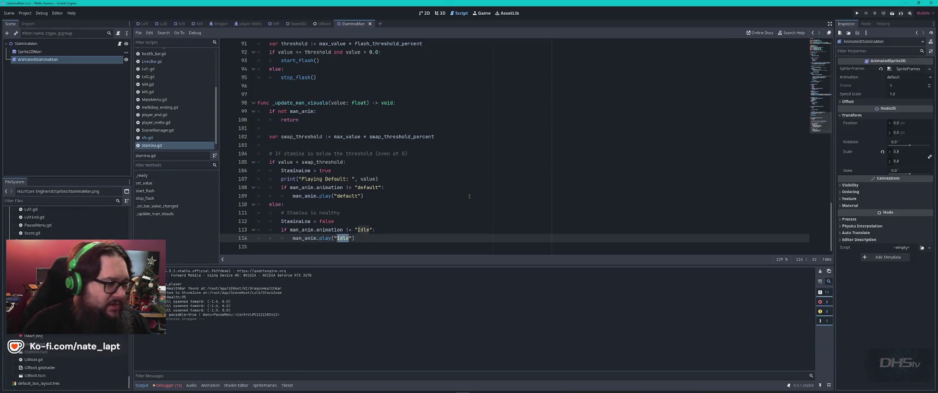
- Set AnimatedStaminaMan's animation to Idle, save the StaminaMan scene and run the game with F5
click(46, 52)
click(38, 59)
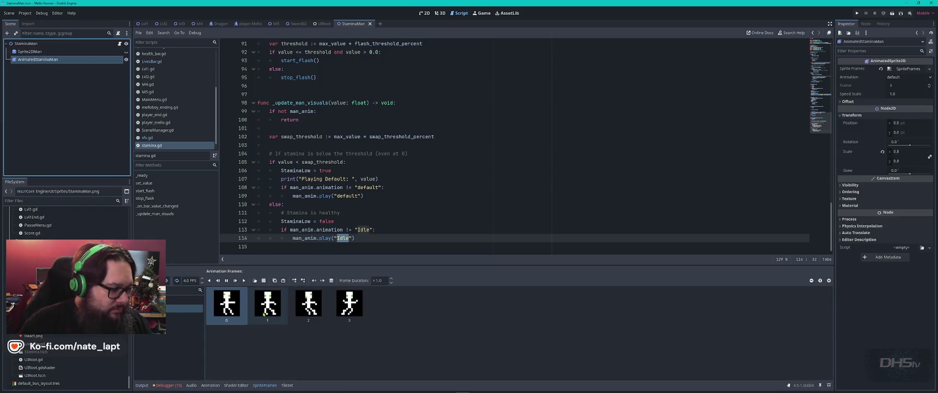
click(169, 300)
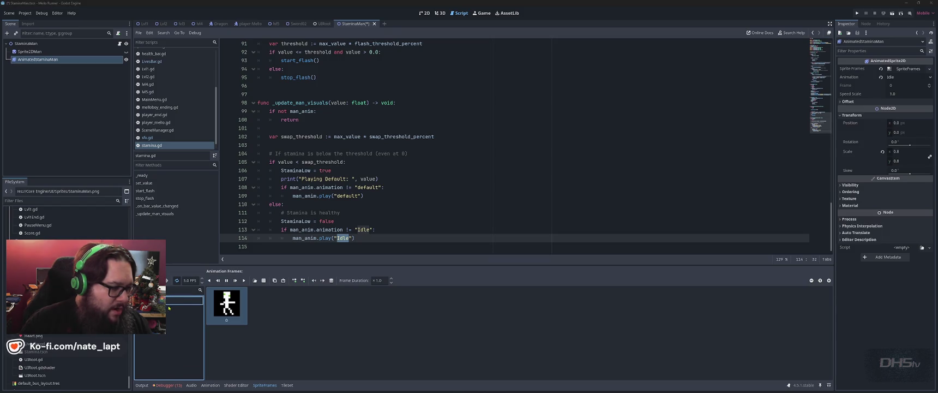
key(ctrl+s)
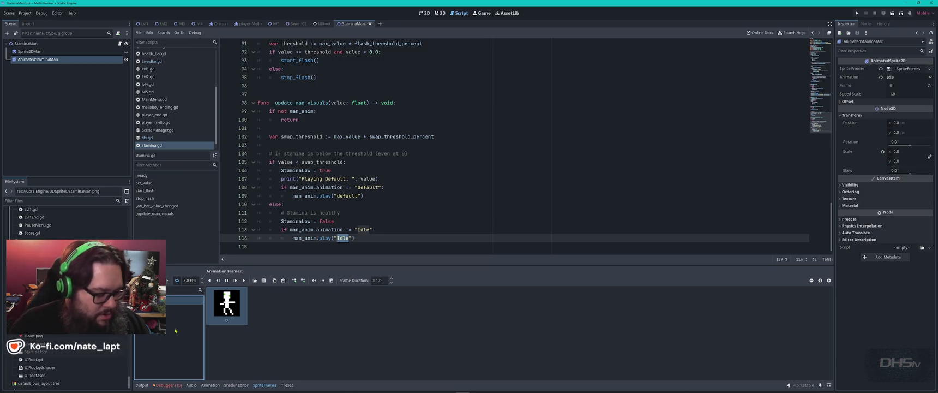
key(F5)
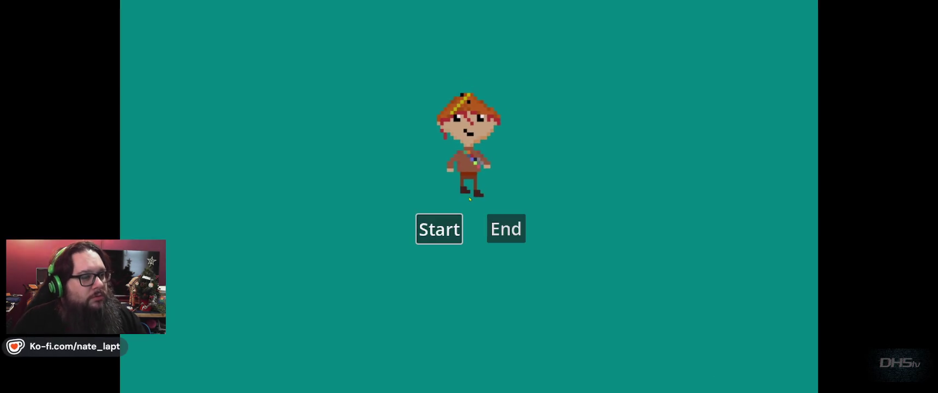
- Start a run from the menu, play briefly, then pause and choose Exit to return to the editor
key(Return)
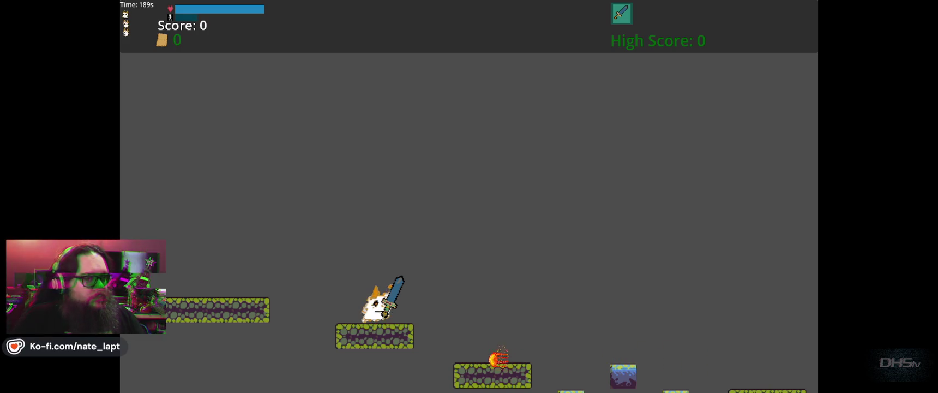
key(Escape)
click(516, 261)
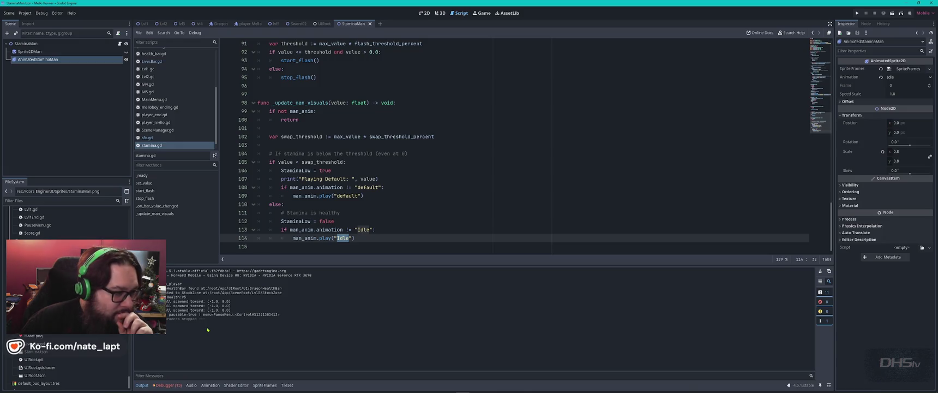
- Keep the assistant's pending change to stamina.gd in the VS Code chat
click(373, 112)
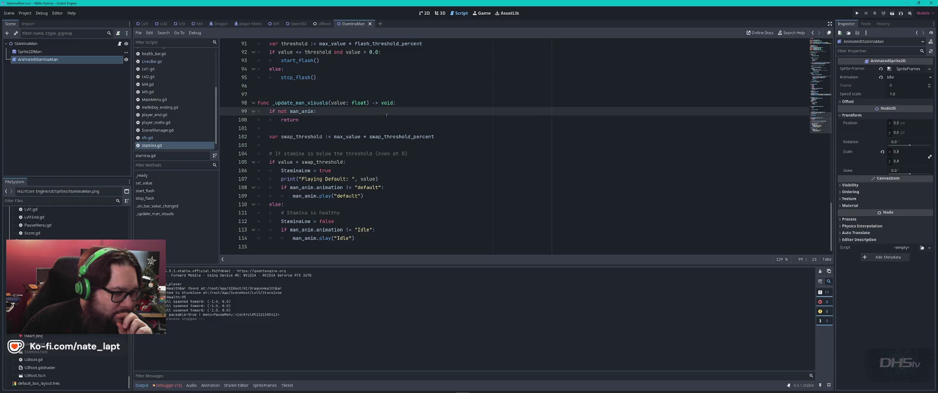
scroll(414, 134, up, 2)
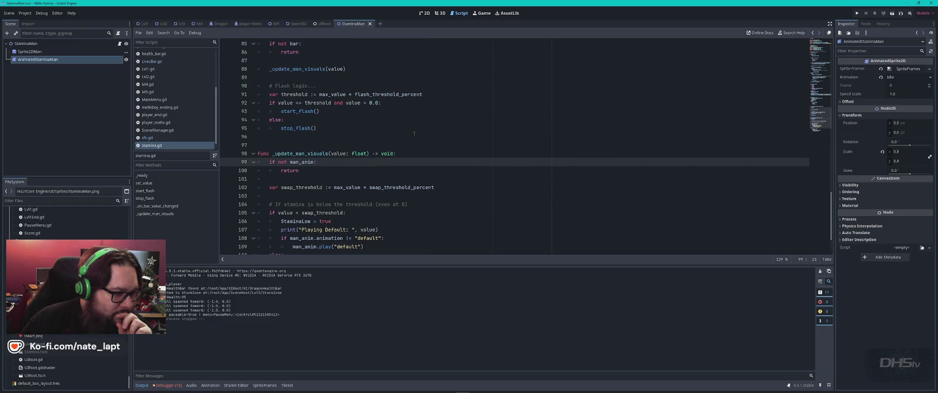
scroll(414, 133, up, 10)
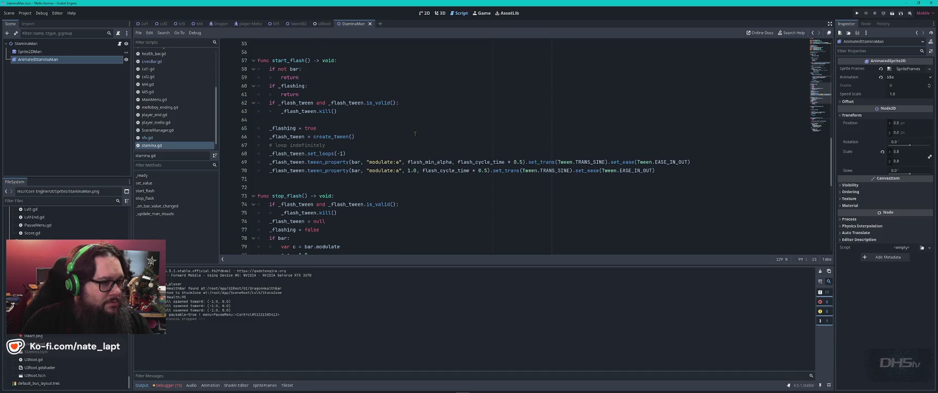
key(alt+Tab)
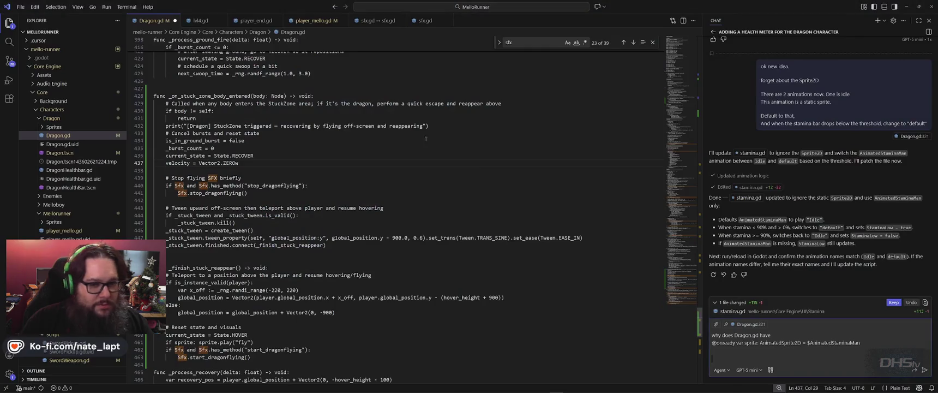
click(894, 303)
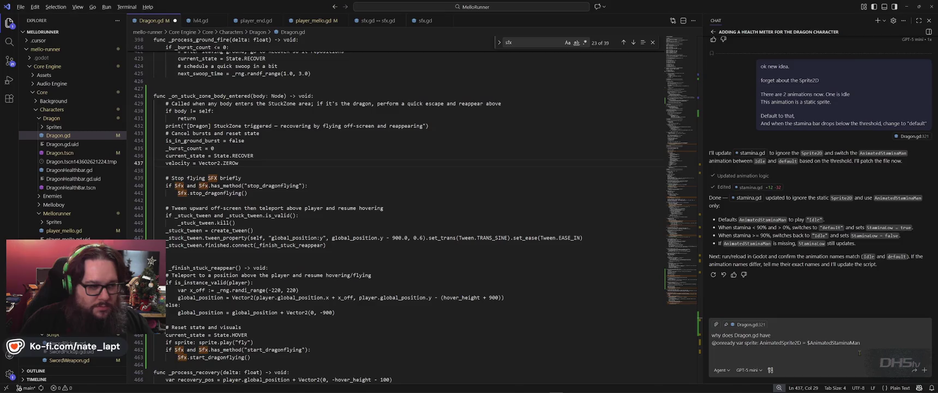
key(alt+Tab)
- Review stamina.gd's new stamina-threshold animation-swap code around lines 68–99 in Godot's script editor
click(376, 229)
click(168, 145)
click(475, 153)
scroll(474, 153, down, 12)
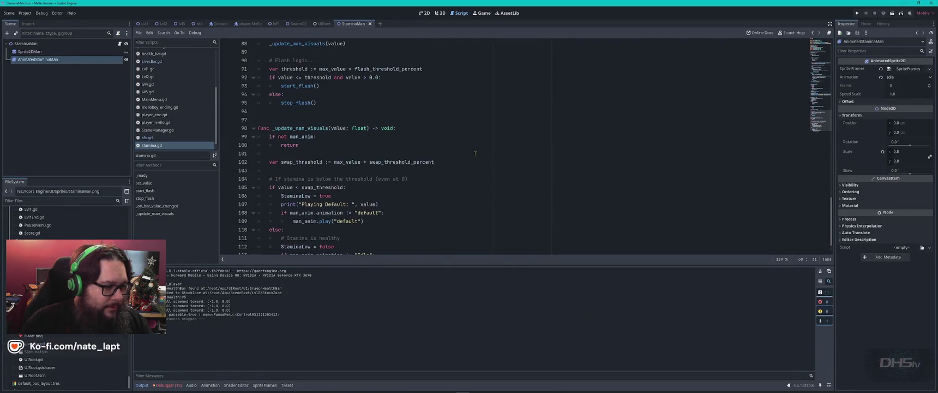
scroll(420, 218, up, 12)
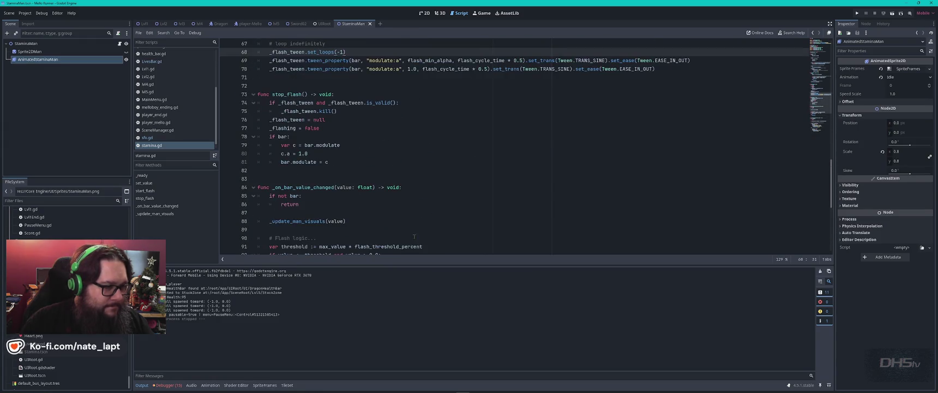
scroll(425, 231, up, 7)
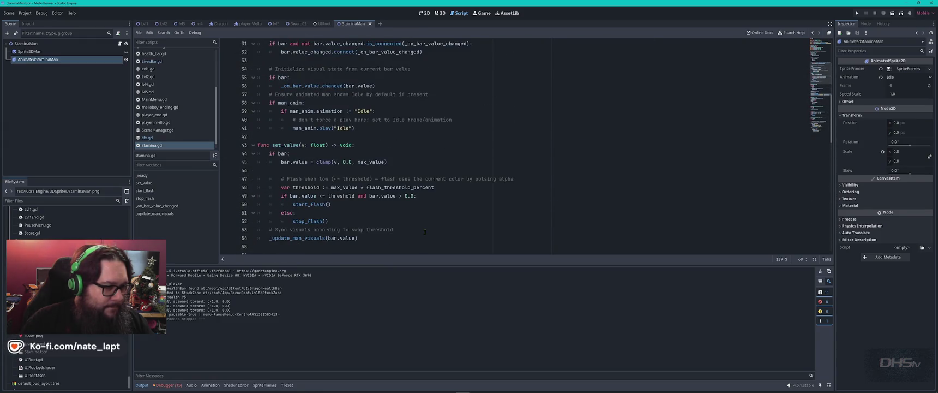
scroll(425, 232, up, 8)
click(155, 115)
click(152, 145)
scroll(408, 155, down, 10)
scroll(408, 155, down, 5)
- Send a multi-line chat request 'Lets make a debug script for stamina.gd' logging StaminaLow, stamina value and active animation
key(alt+Tab)
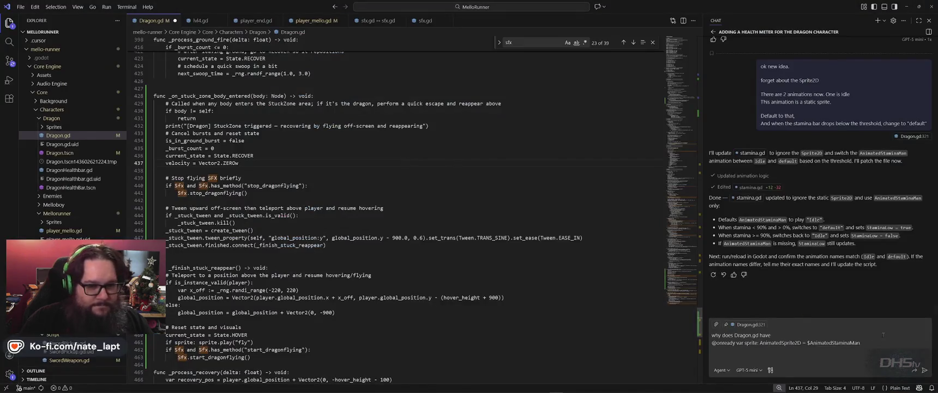
click(810, 355)
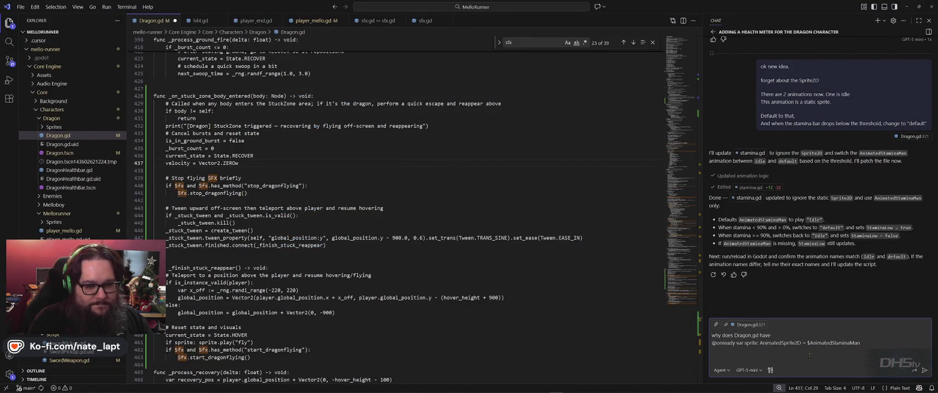
key(shift+Return)
key(shift+Return)
text(Lets m)
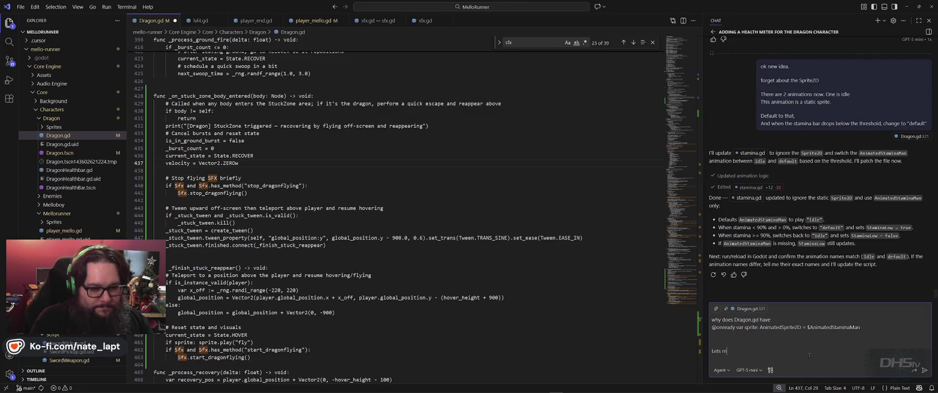
text(ake a debug script for s)
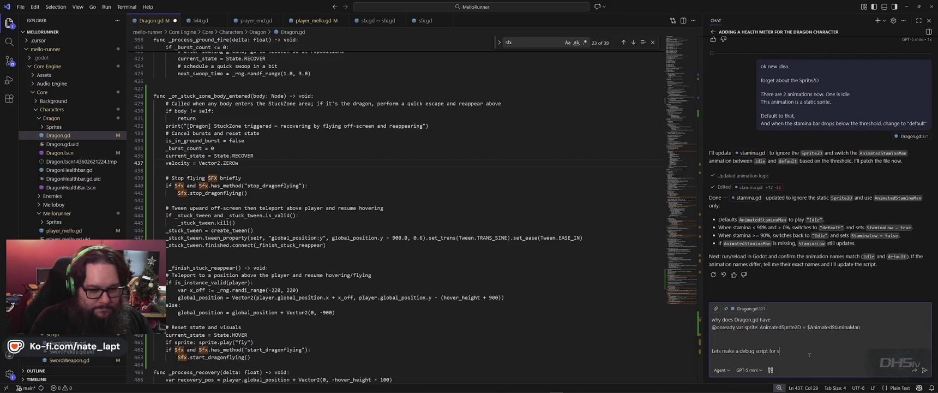
text(tamina.gd)
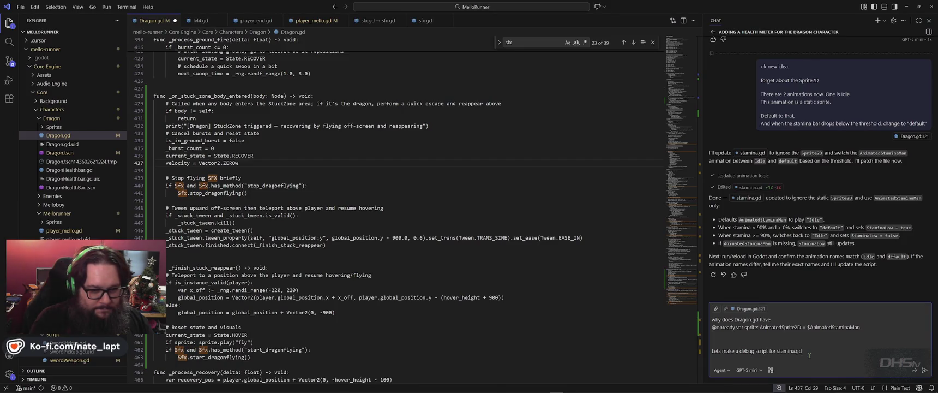
key(shift+Return)
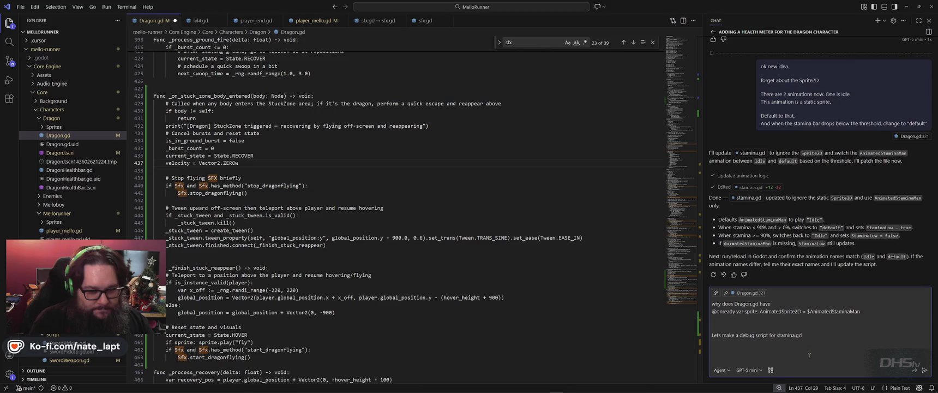
text(Pa)
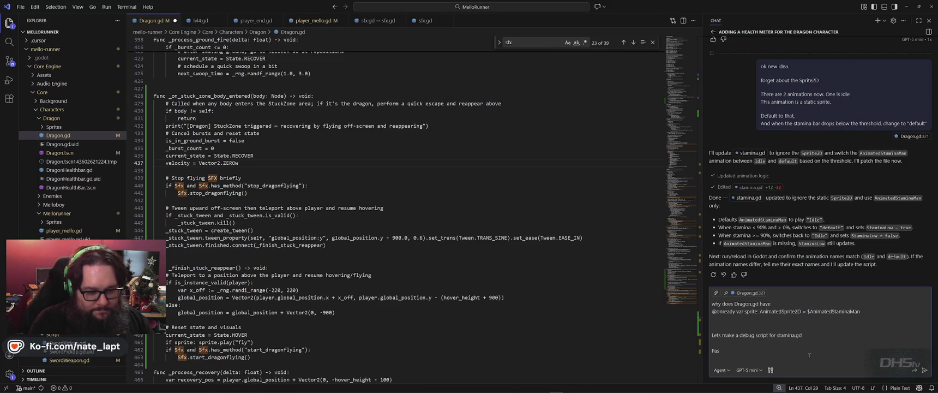
key(BackSpace)
text(u)
text(int )
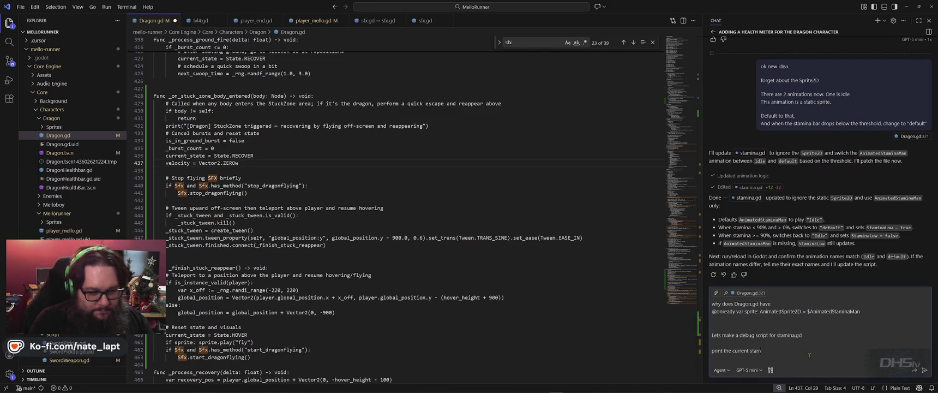
text( values in)
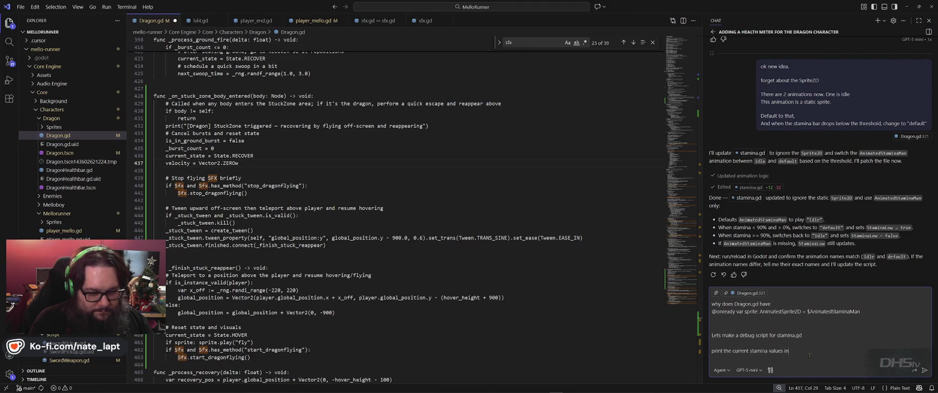
text( console.)
key(shift+Return)
key(shift+Return)
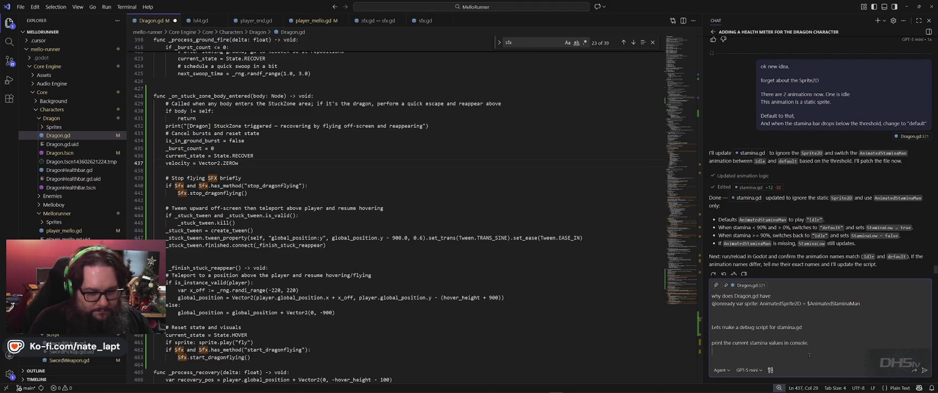
text(Both Stami)
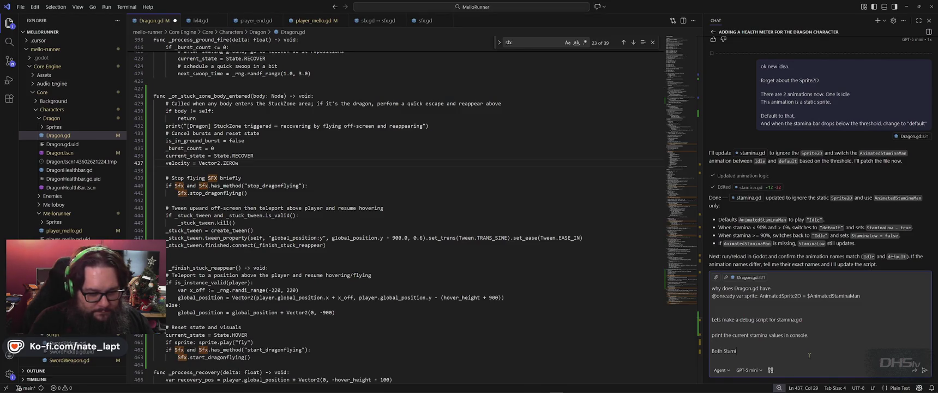
text(naLow a)
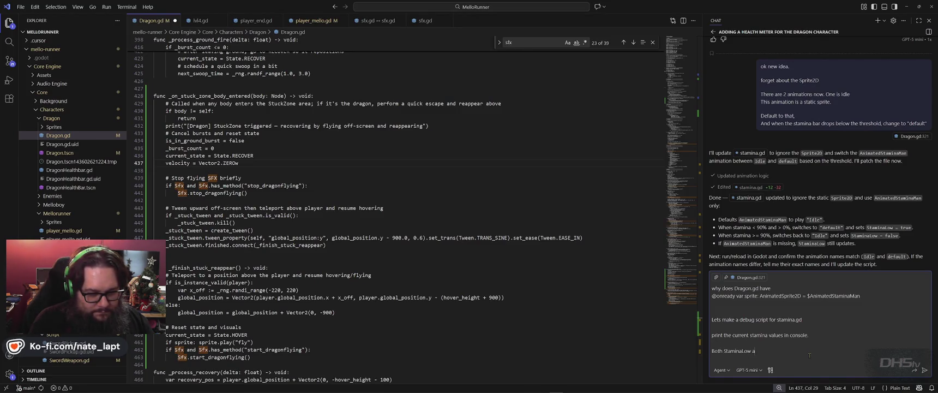
text(nd the actual value.)
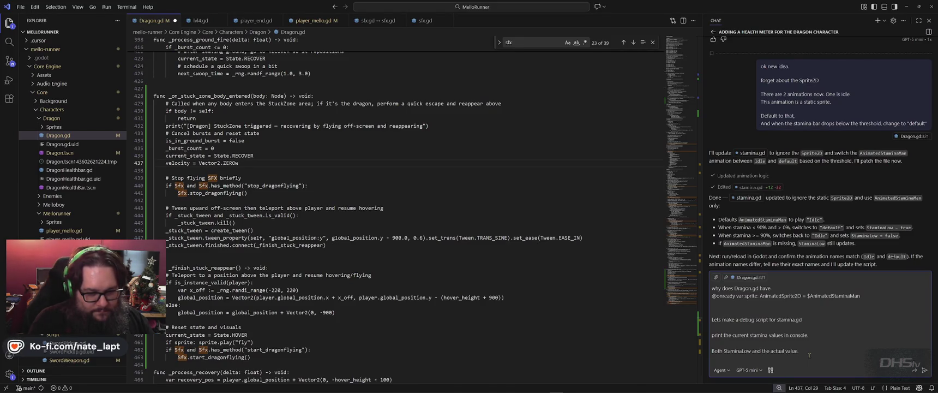
key(shift+Return)
text(Also show which animation)
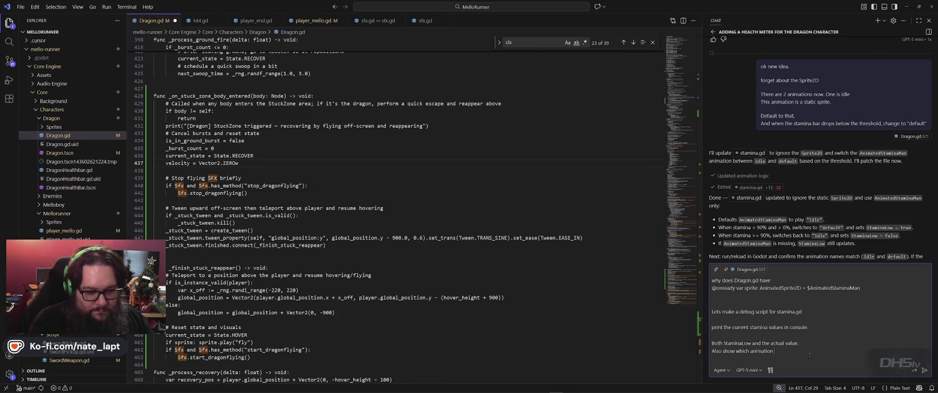
text( is active)
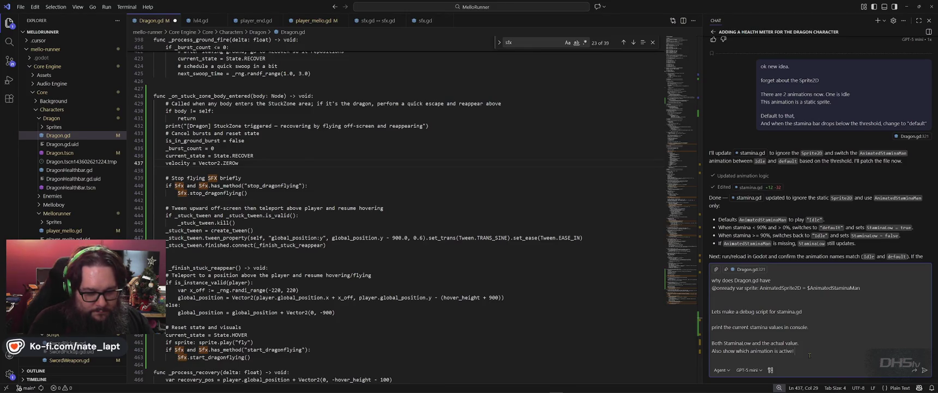
key(Return)
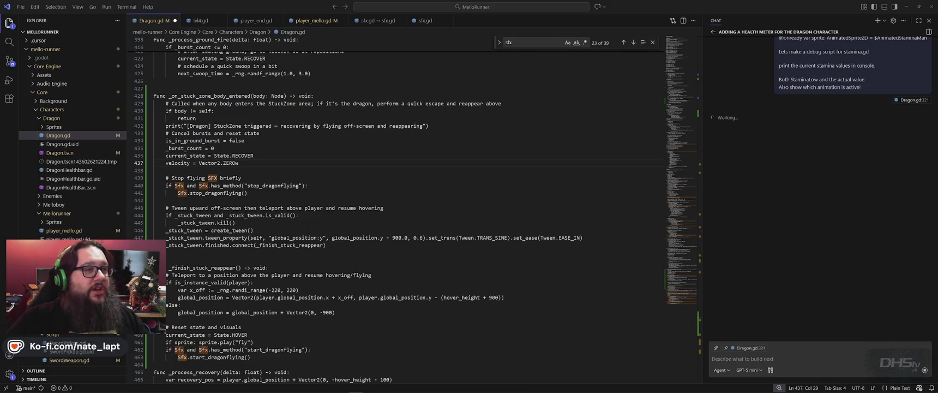
key(alt+Tab)
key(alt+Tab)
key(alt+Tab)
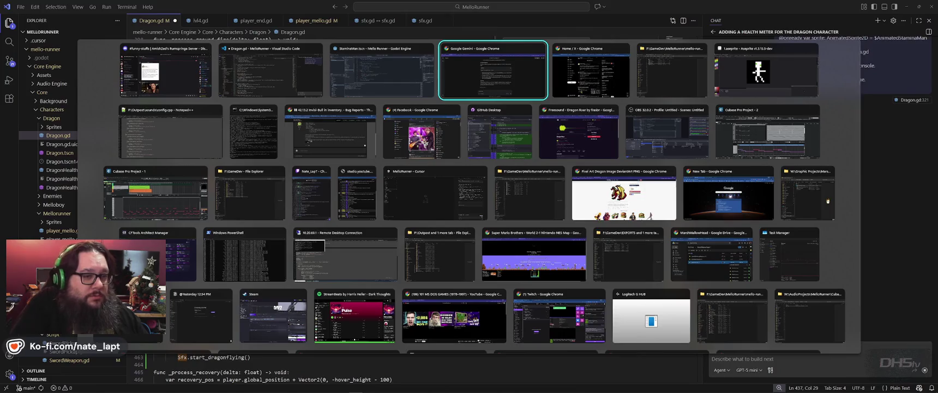
key(Escape)
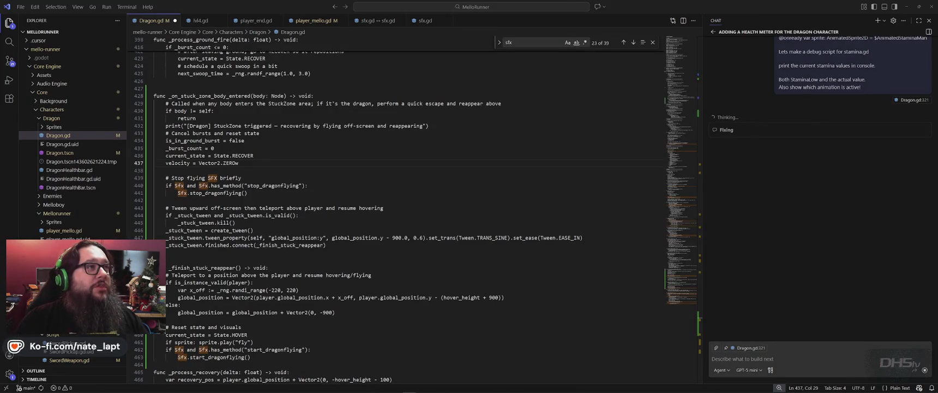
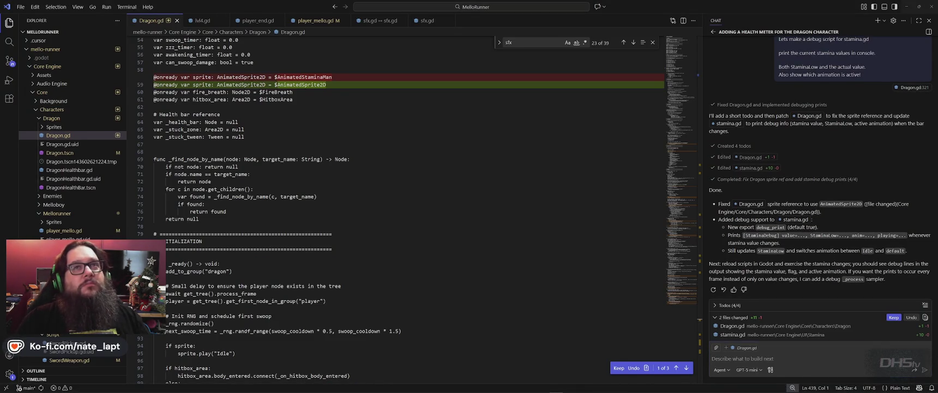
- Focus the VS Code chat box after the agent's fix summary, then return to Godot
click(712, 358)
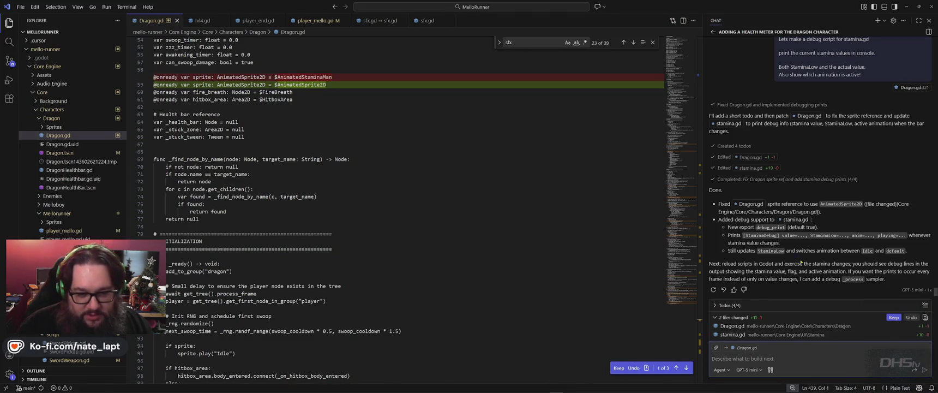
mouse_move(680, 392)
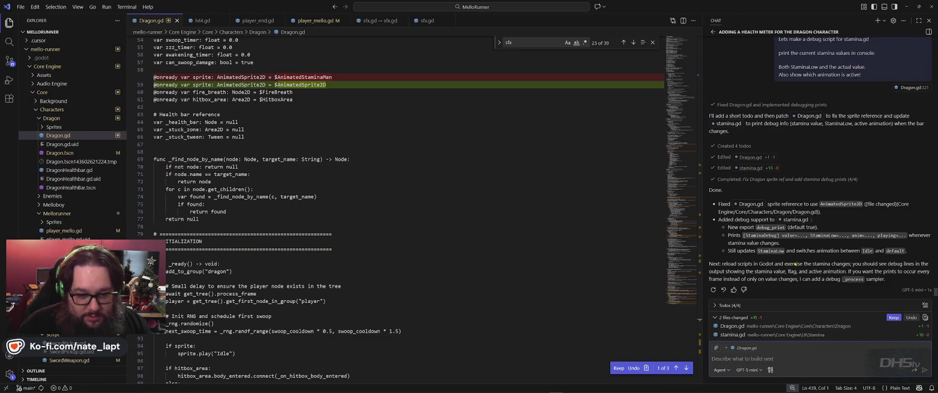
key(alt+Tab)
key(alt+Tab)
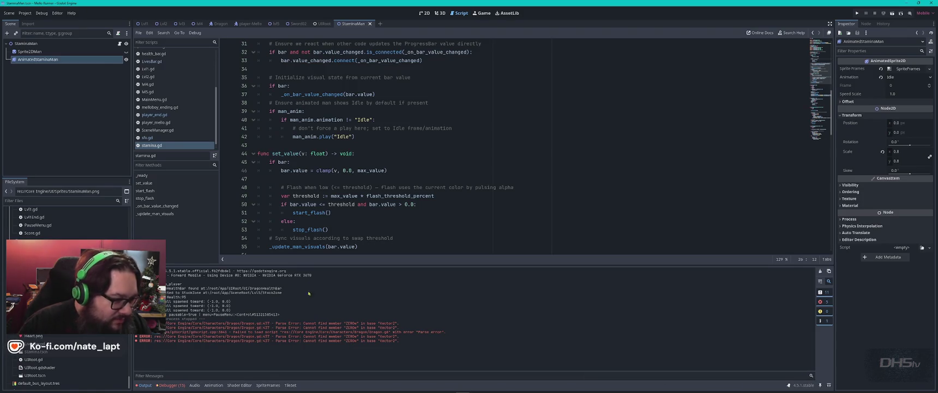
- Review the stamina.gd:4 StaminaMan not-found and LivesBar.gd:14 missing Idle errors, then switch to VS Code
key(Up)
key(Down)
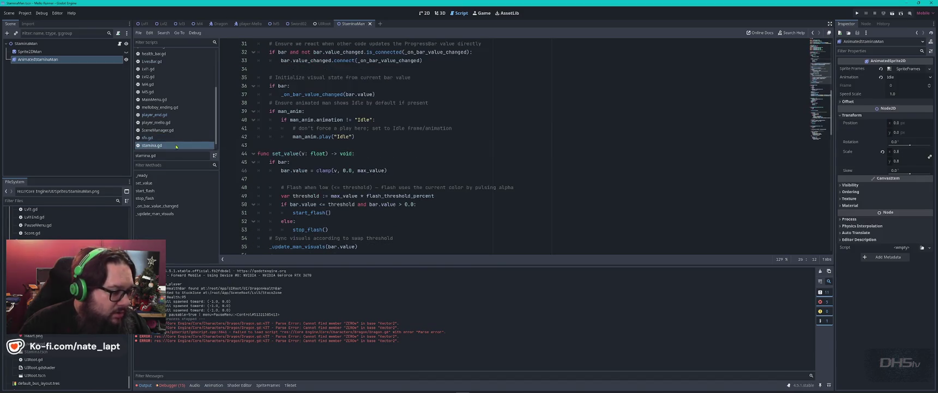
click(169, 385)
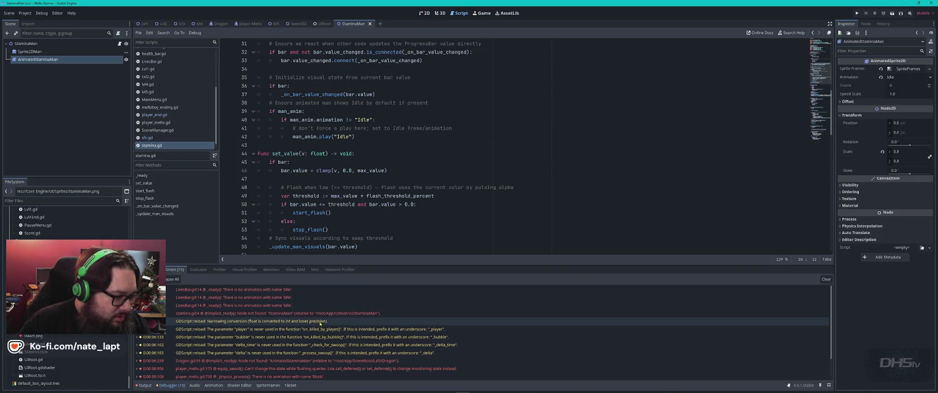
mouse_move(463, 387)
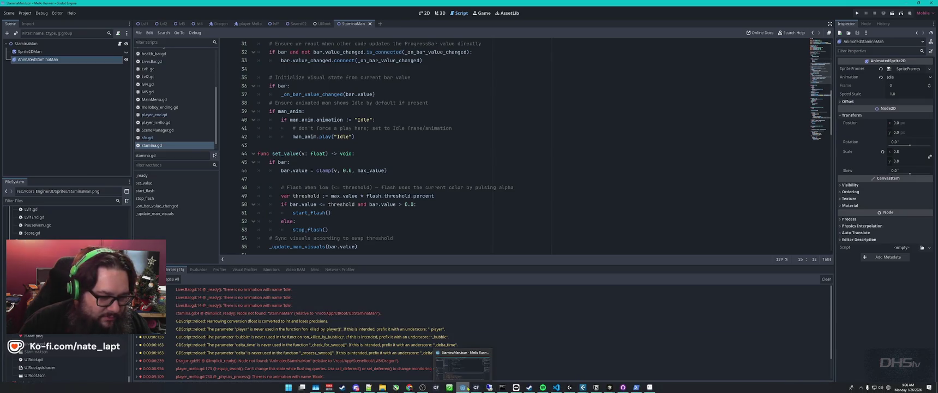
click(327, 313)
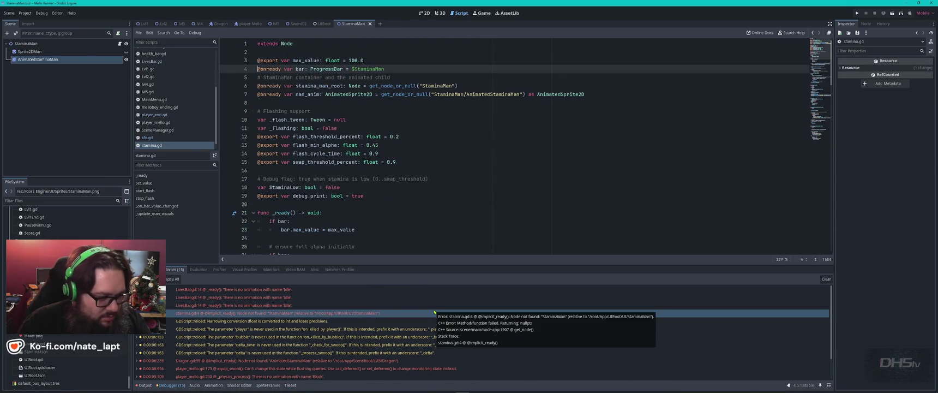
click(327, 289)
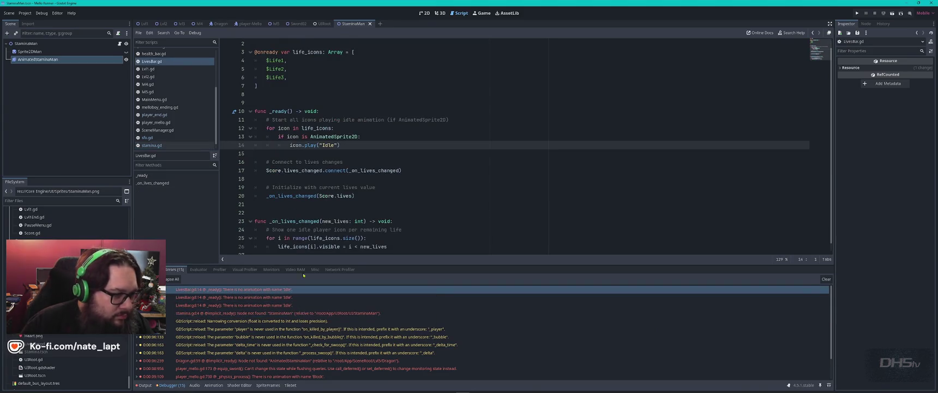
mouse_move(347, 295)
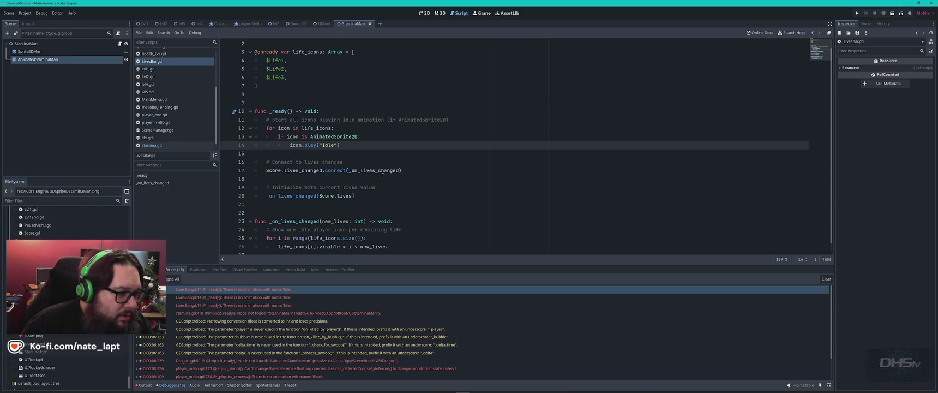
scroll(383, 175, up, 1)
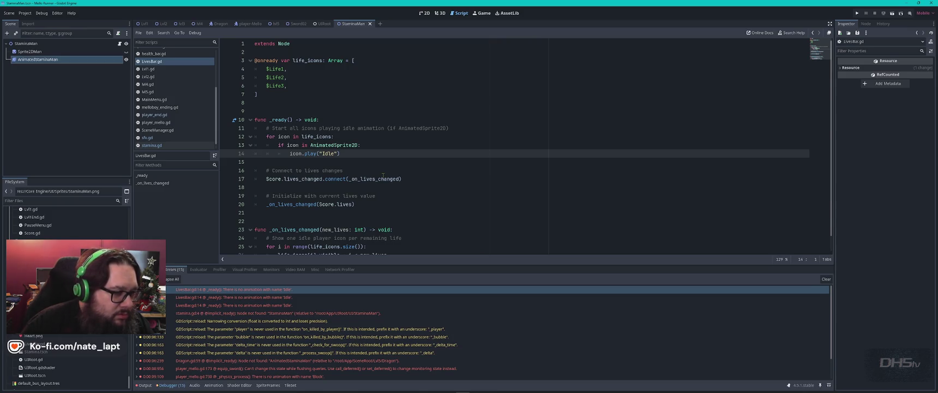
scroll(383, 175, down, 1)
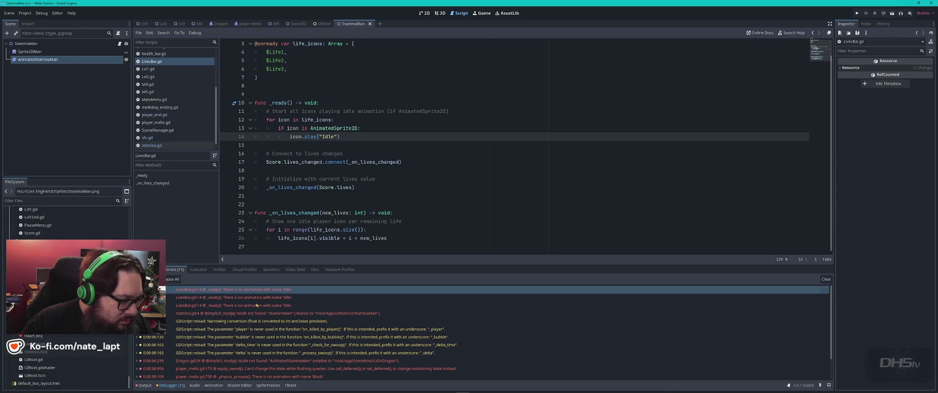
key(alt+Tab)
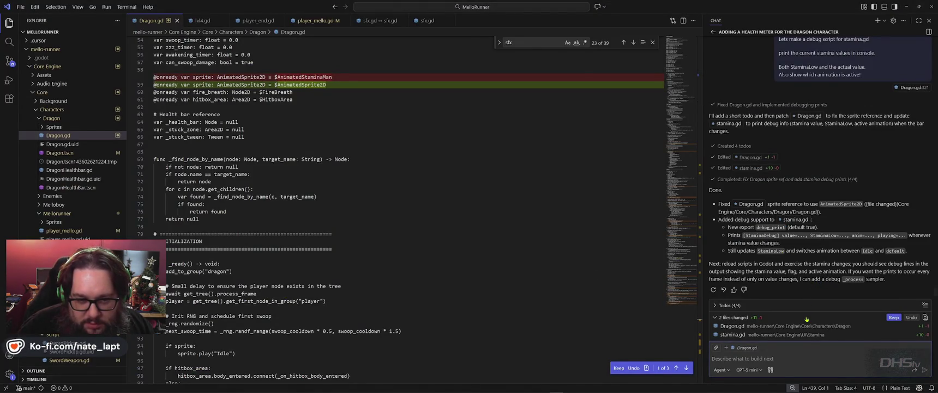
- Scroll through the agent's chat reply in VS Code and return to Godot
scroll(806, 269, up, 2)
scroll(806, 269, down, 2)
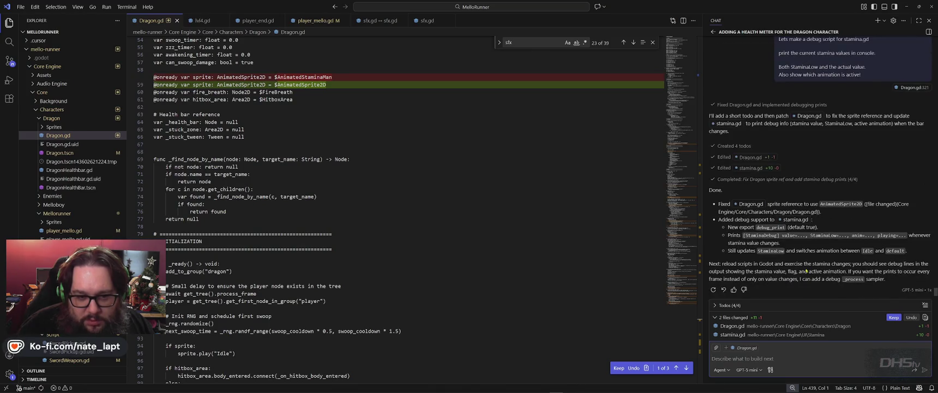
key(alt+Tab)
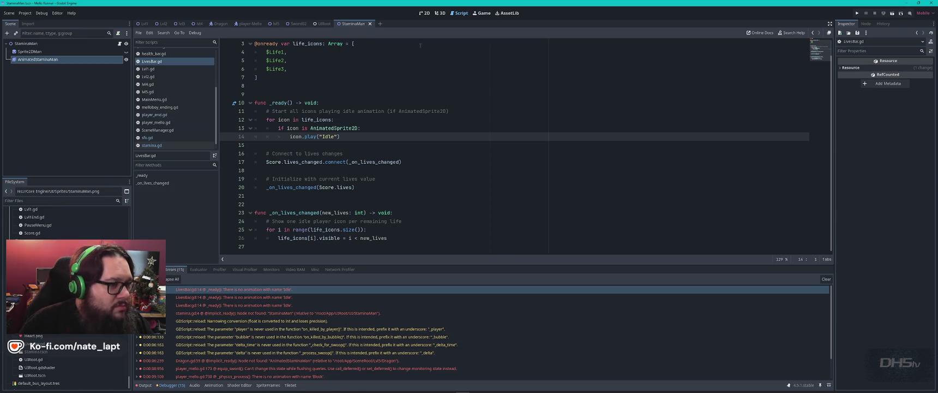
- Select LivesBar in the UIRoot scene and run the game with F5, halting at Dragon.gd line 437
click(323, 24)
click(45, 95)
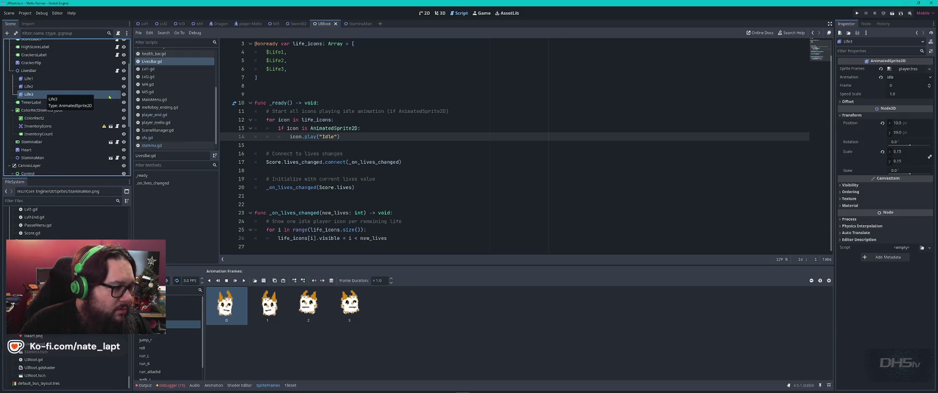
click(74, 71)
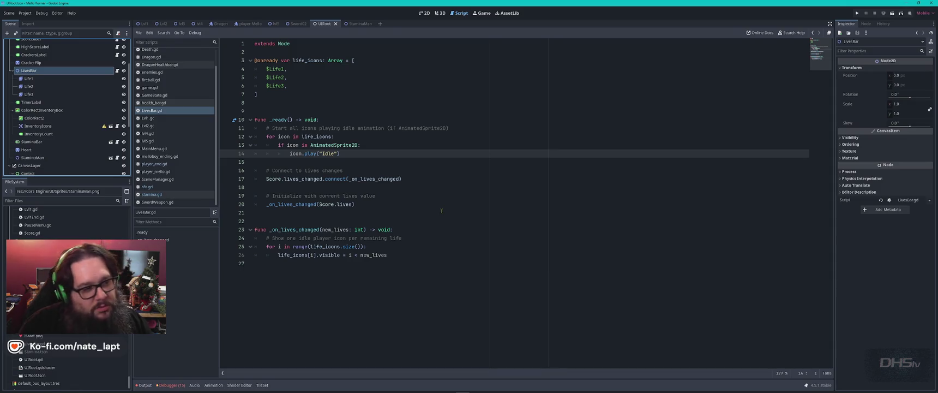
key(F5)
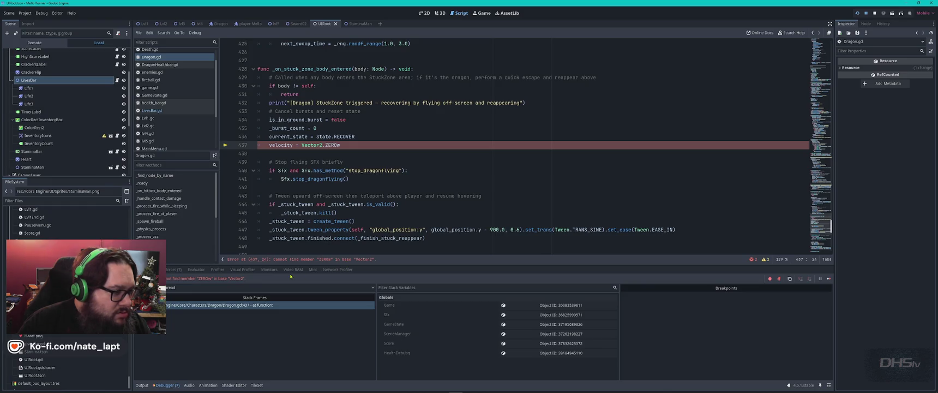
- Look over Dragon.gd's DragonHealthBar lookup on line 317 and open LivesBar.gd
scroll(420, 149, up, 10)
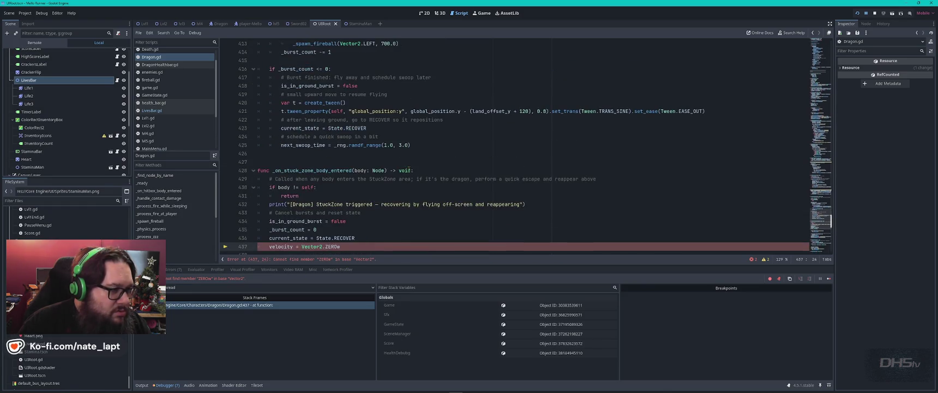
scroll(409, 168, up, 15)
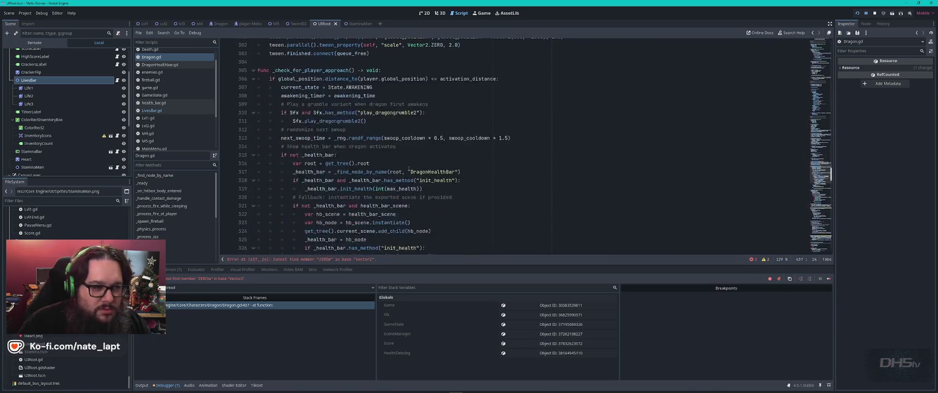
click(409, 171)
key(ctrl+Home)
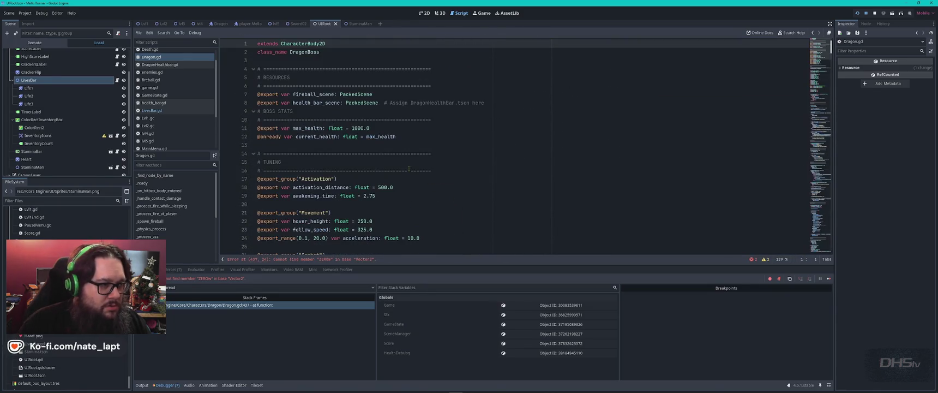
scroll(408, 169, down, 10)
click(151, 111)
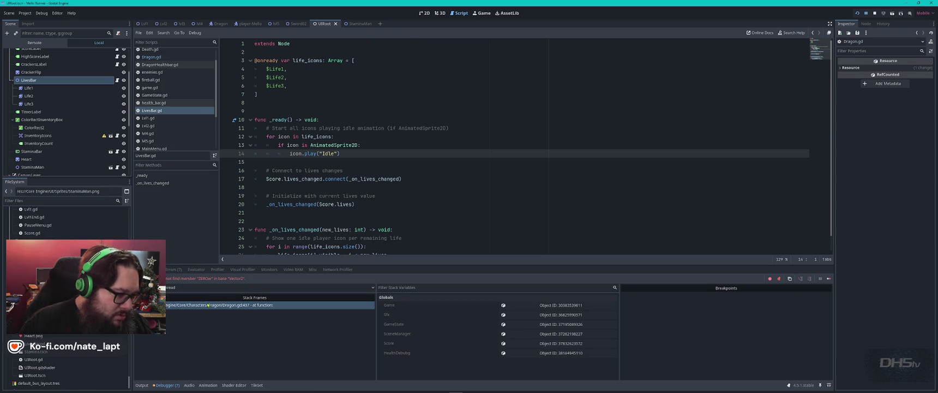
- Correct Vector2.ZEROw to Vector2.ZERO on Dragon.gd line 437 and save the script
click(208, 304)
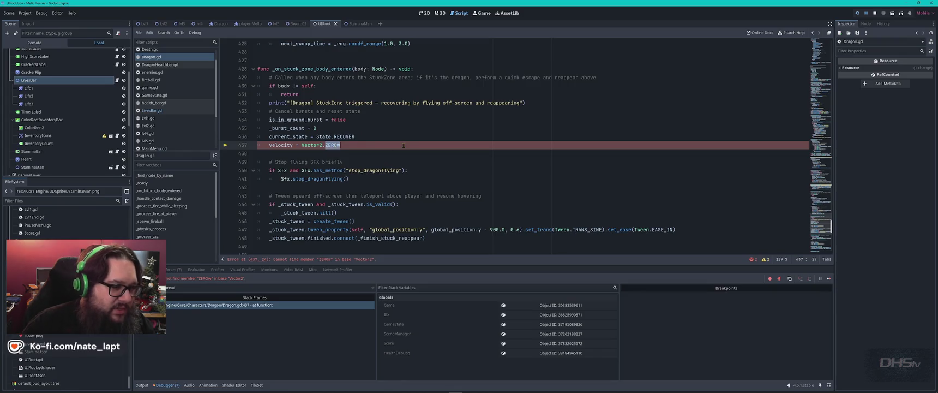
key(ctrl+f)
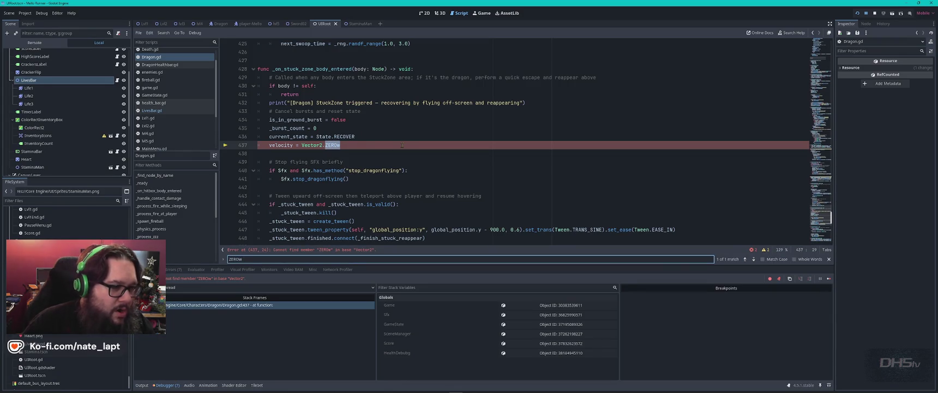
key(Escape)
click(402, 144)
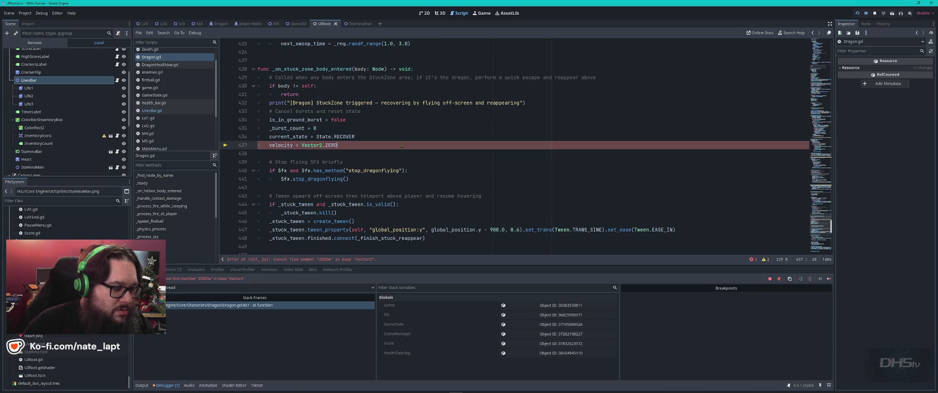
key(BackSpace)
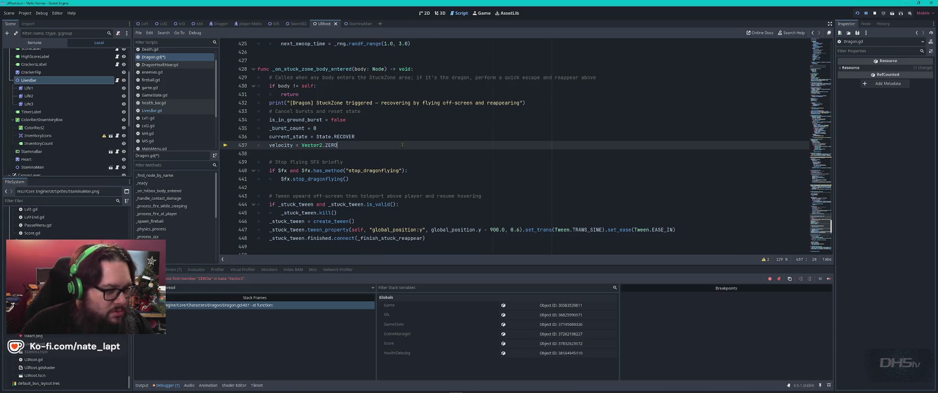
key(ctrl+s)
key(F8)
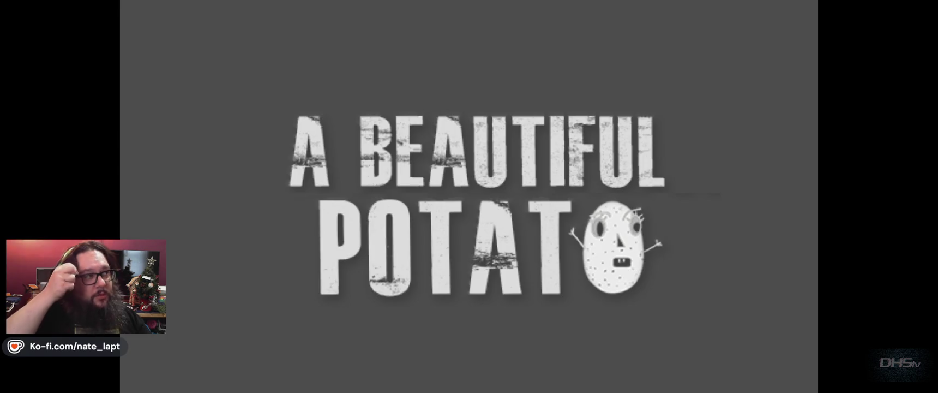
- Playtest the level, grabbing the sword and fighting the dragon, then pause and exit the game
key(Return)
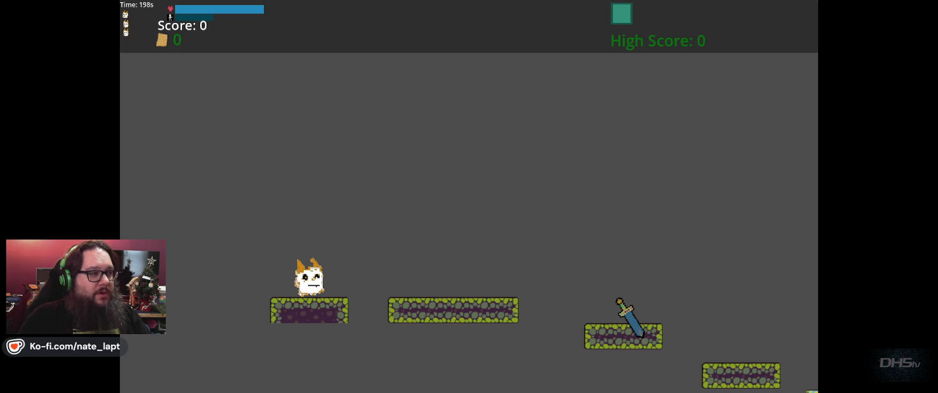
key(space)
key(Right)
key(space)
key(Right)
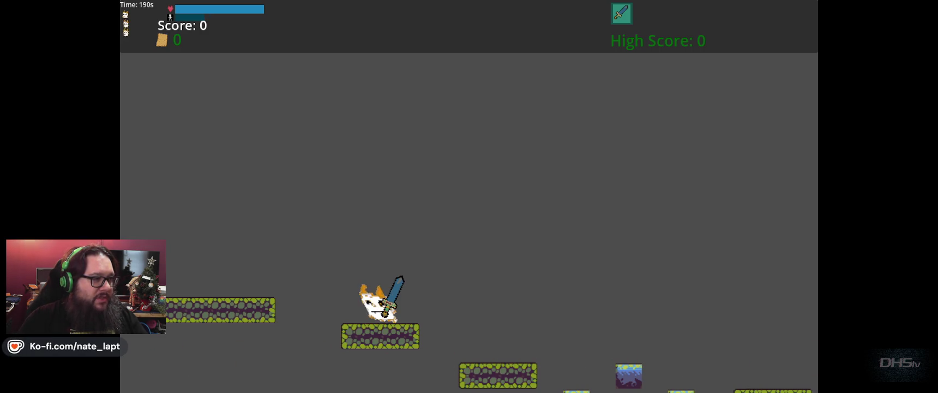
key(Right)
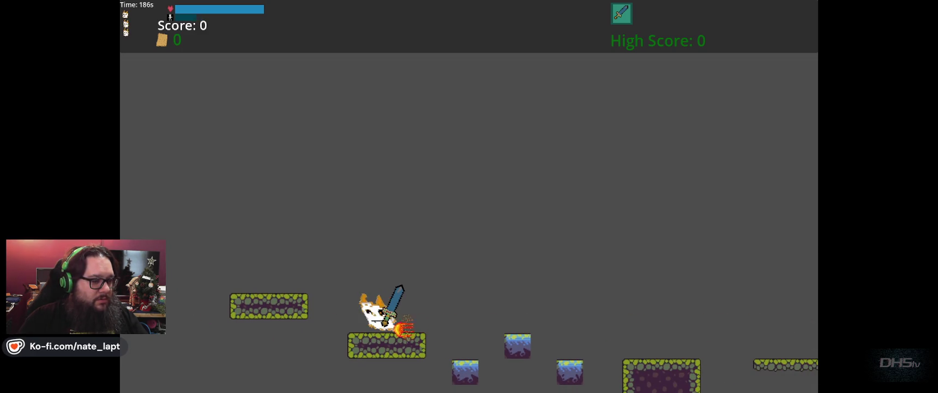
key(Right)
key(space)
key(space)
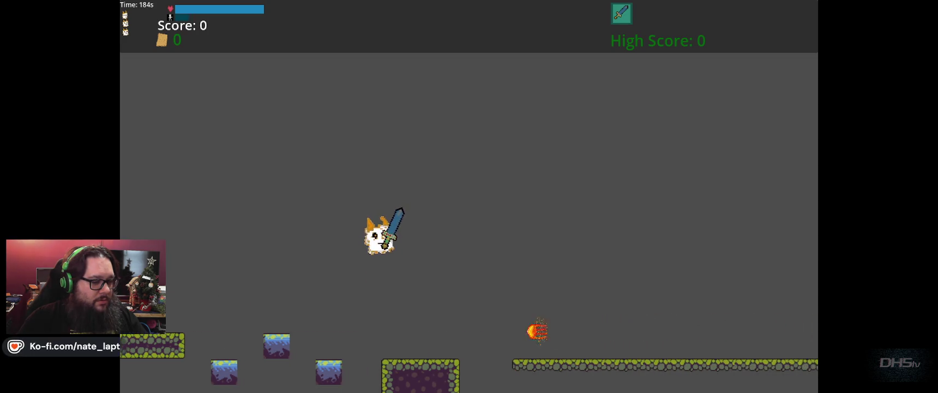
key(Right)
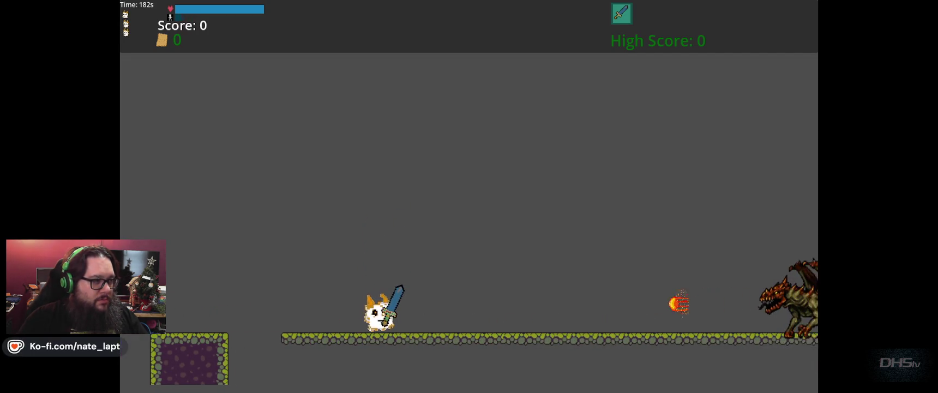
key(Right)
key(Right)
key(Left)
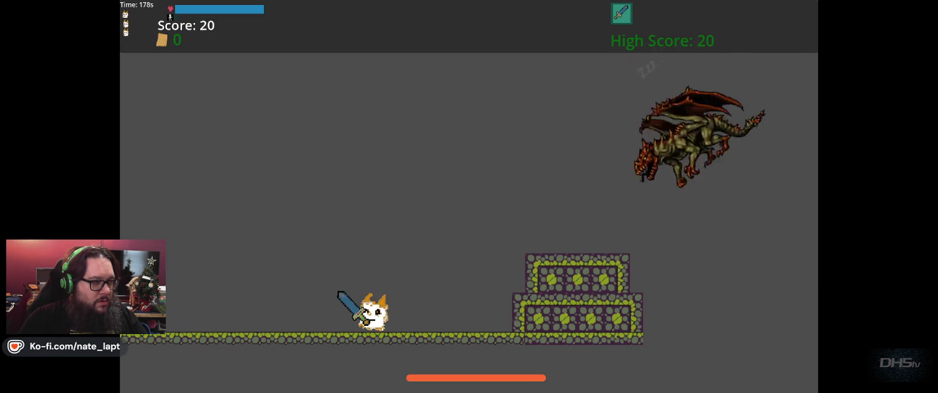
key(Left)
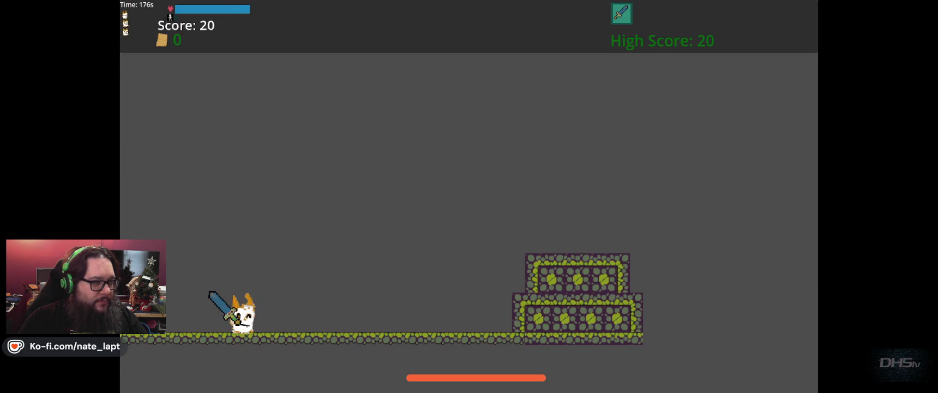
key(Escape)
click(519, 261)
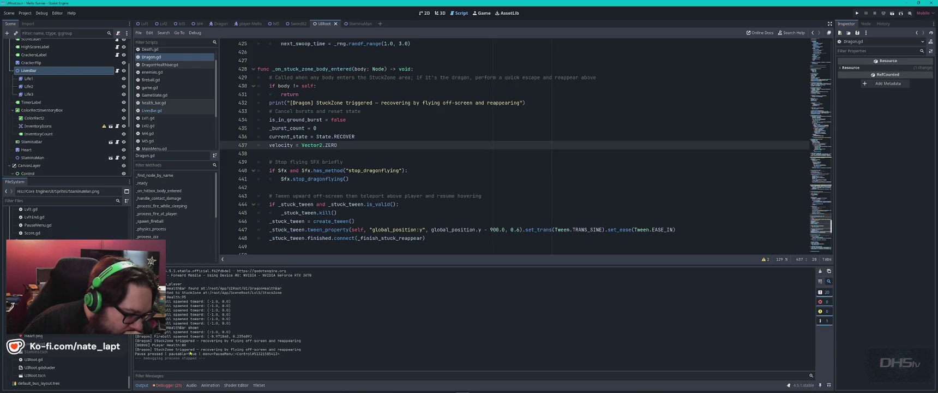
- Snip a screenshot of the Output console log and switch to VS Code
key(super)
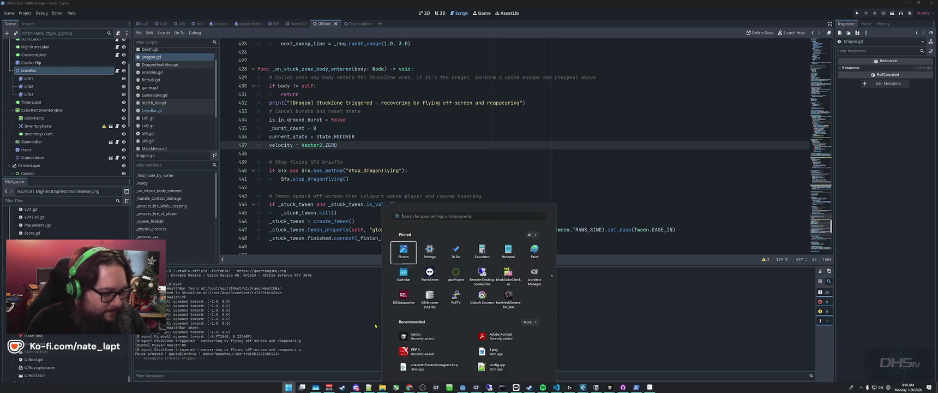
key(super)
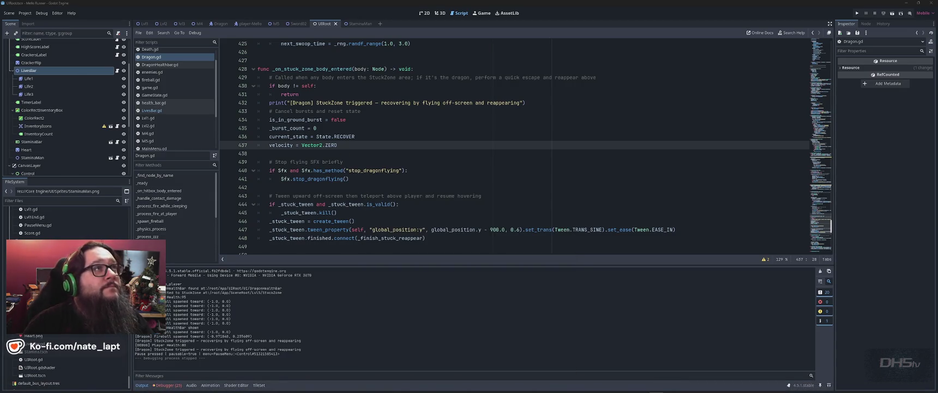
key(super+shift+s)
mouse_move(132, 266)
mouse_down()
mouse_move(329, 388)
mouse_move(326, 374)
mouse_up()
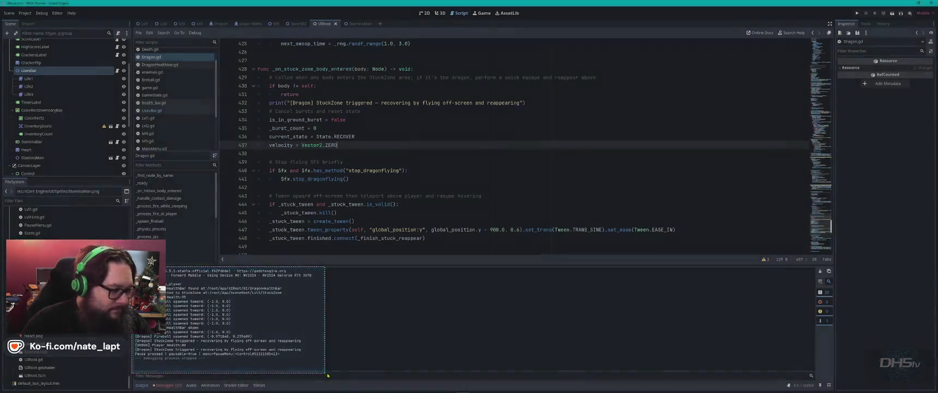
key(alt+Tab)
key(alt+Tab)
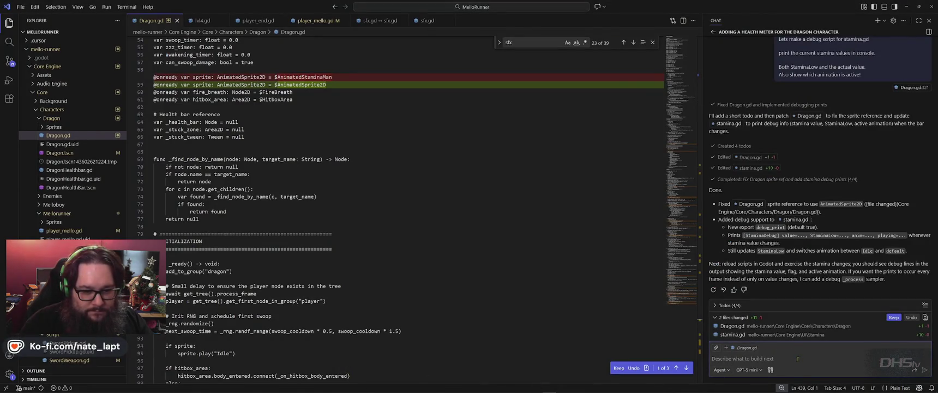
- Keep the pending edits and send the agent the console screenshot, reporting the stamina debug never showed
click(893, 318)
text(Stamina Debug never)
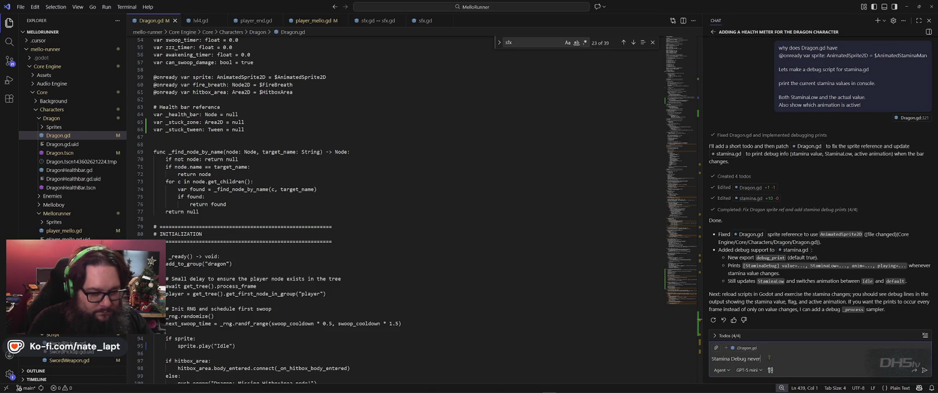
text(shown. Meter went to 0 in game)
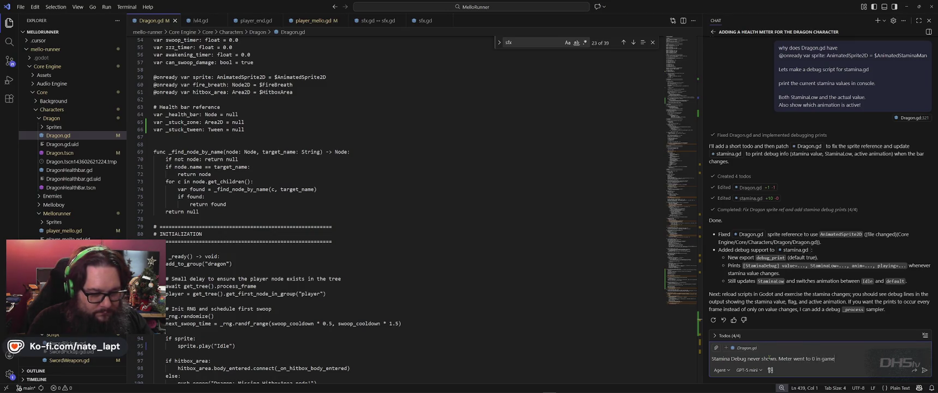
text(!)
key(ctrl+v)
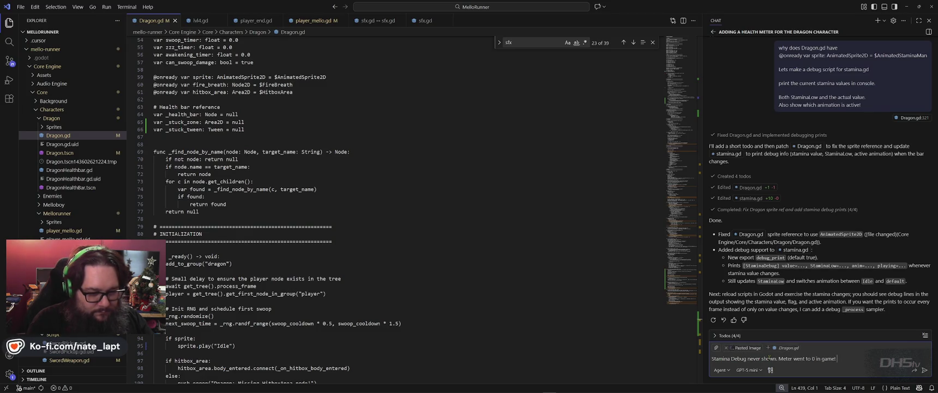
key(Return)
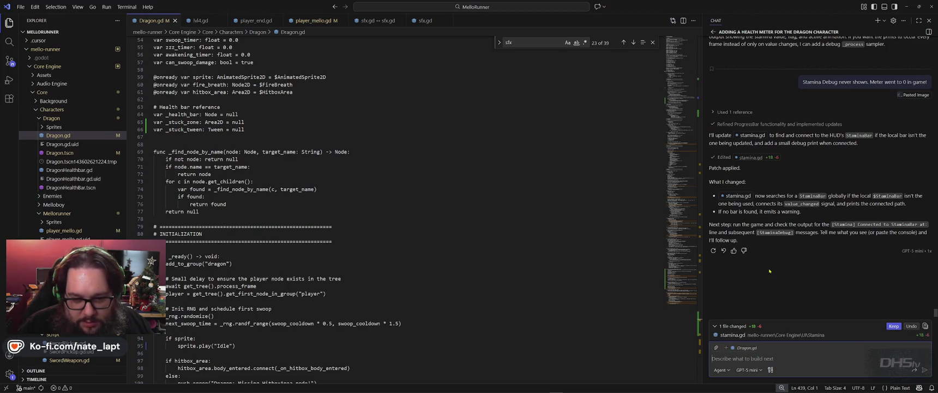
key(alt+Tab)
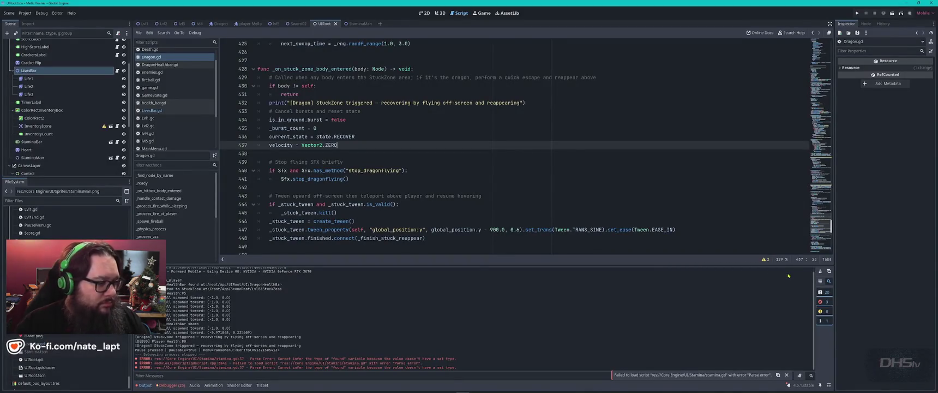
- Jump to the LivesBar.gd error and check the player-Mello sprite's animation names
click(171, 385)
click(175, 269)
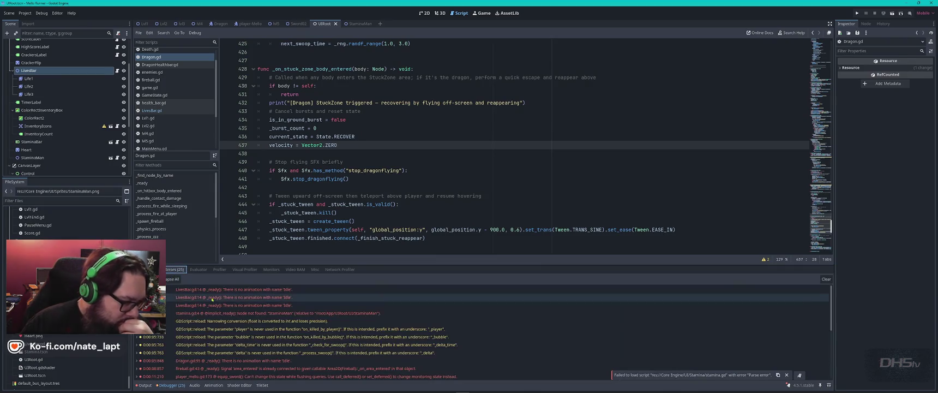
double_click(245, 292)
mouse_move(245, 294)
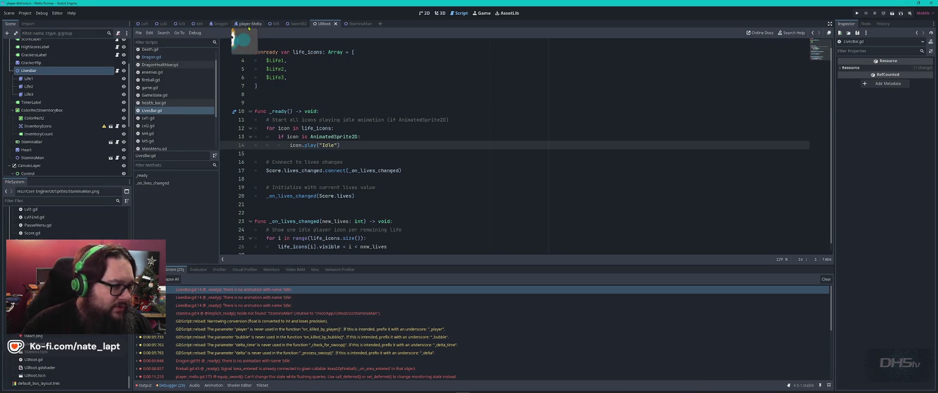
click(250, 23)
click(36, 51)
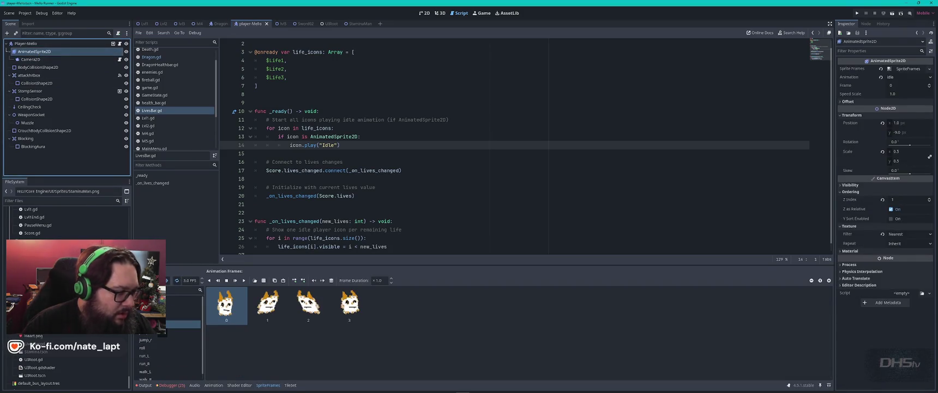
- Change "Idle" to lowercase "idle" on LivesBar.gd line 14
click(321, 144)
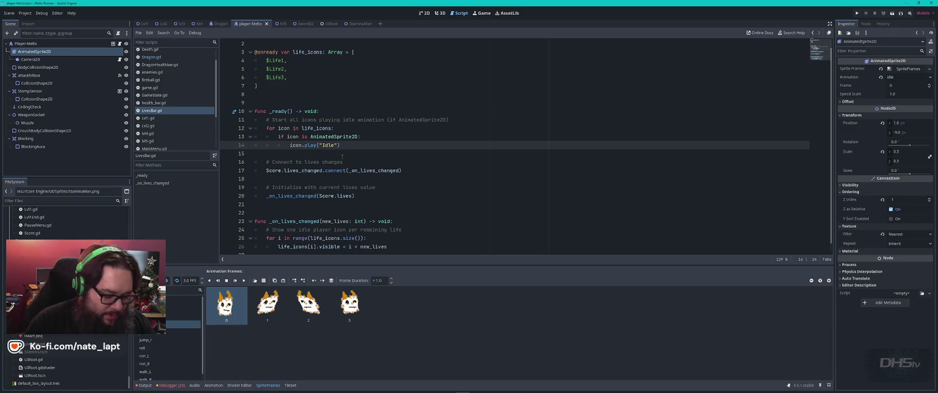
key(Delete)
text(i)
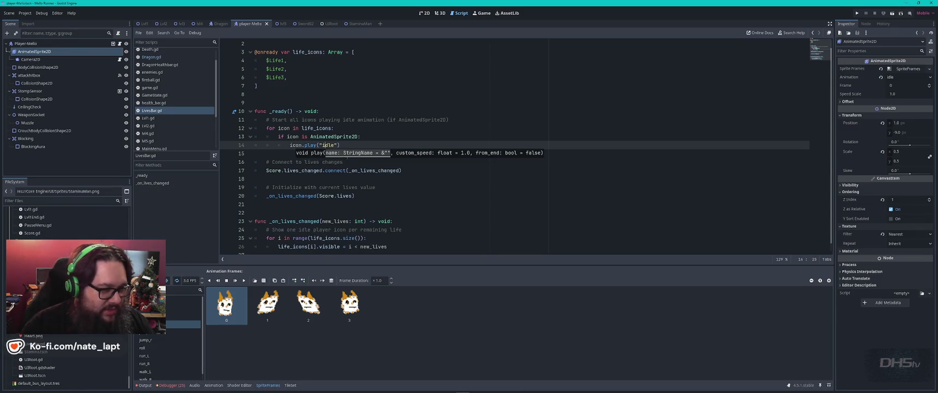
click(387, 131)
scroll(361, 206, up, 1)
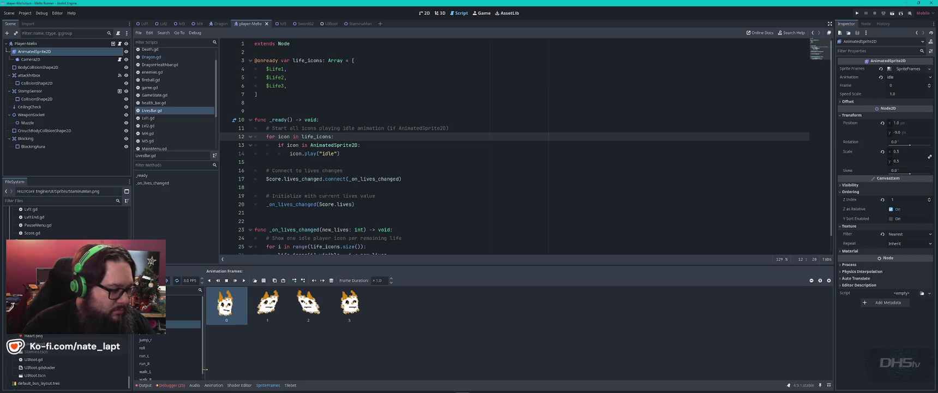
click(169, 385)
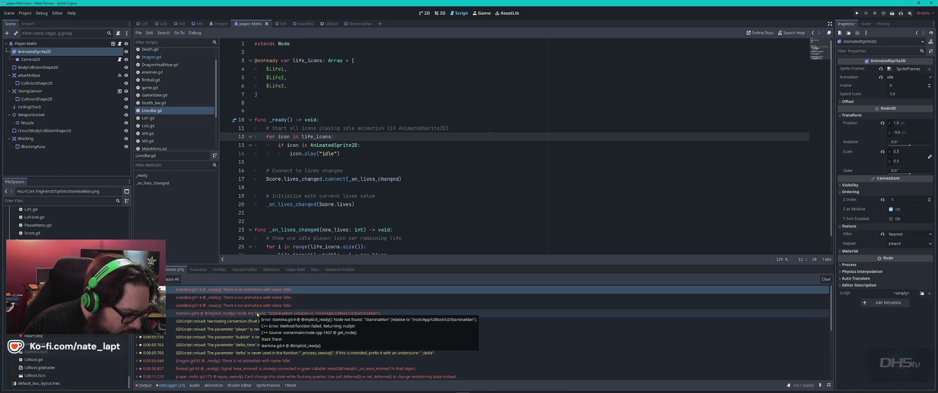
- Inspect the stamina.gd error's stack trace and the Dragon.gd missing Idle animation error
double_click(257, 313)
mouse_move(258, 315)
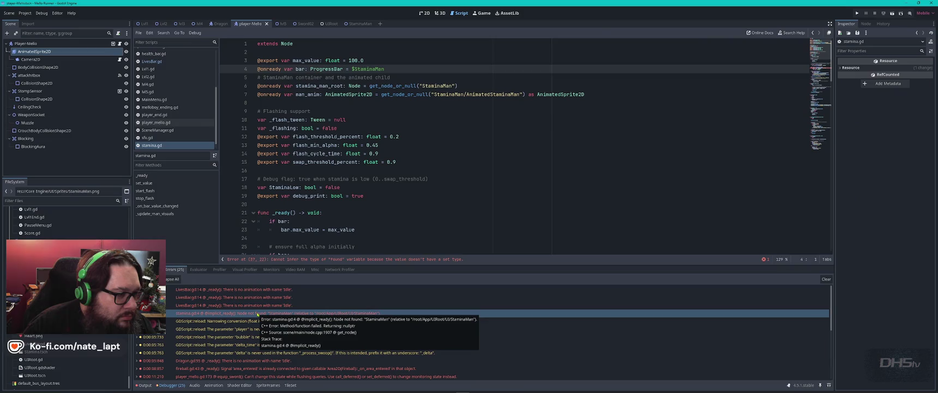
mouse_move(277, 356)
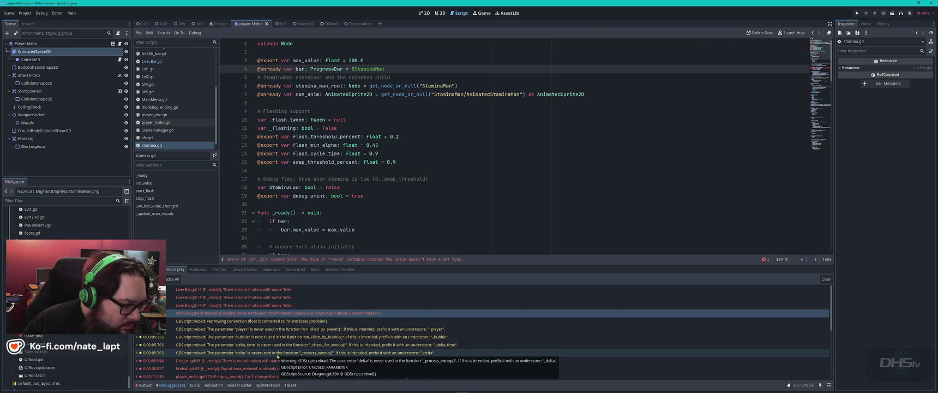
click(137, 313)
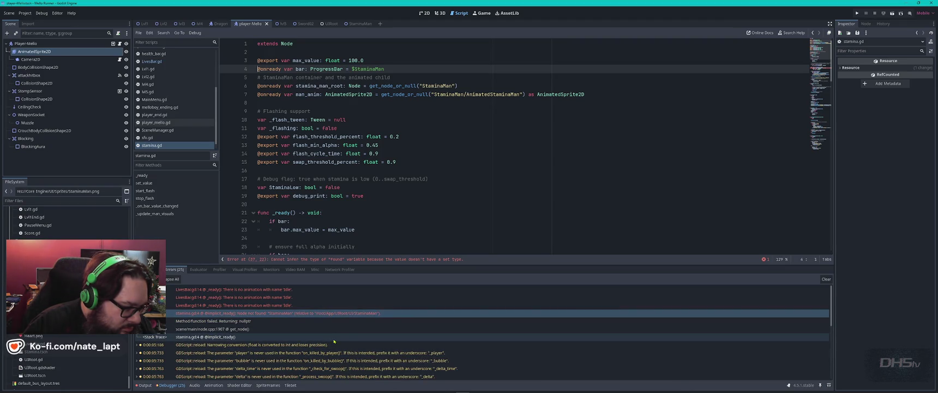
scroll(338, 341, down, 3)
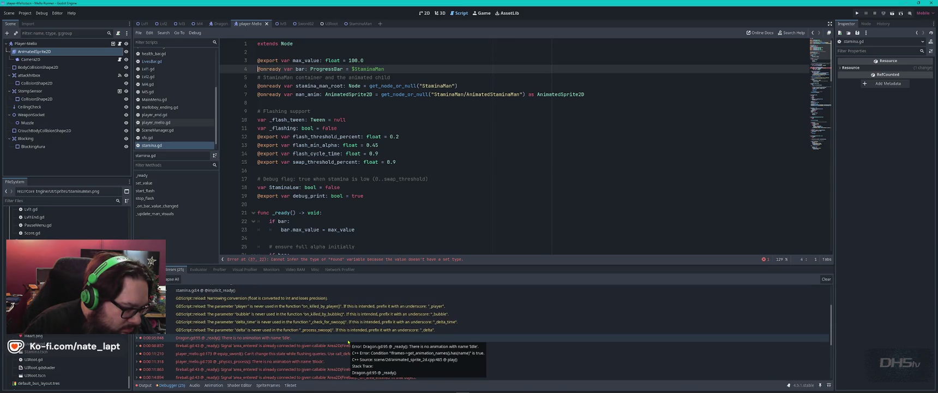
click(330, 339)
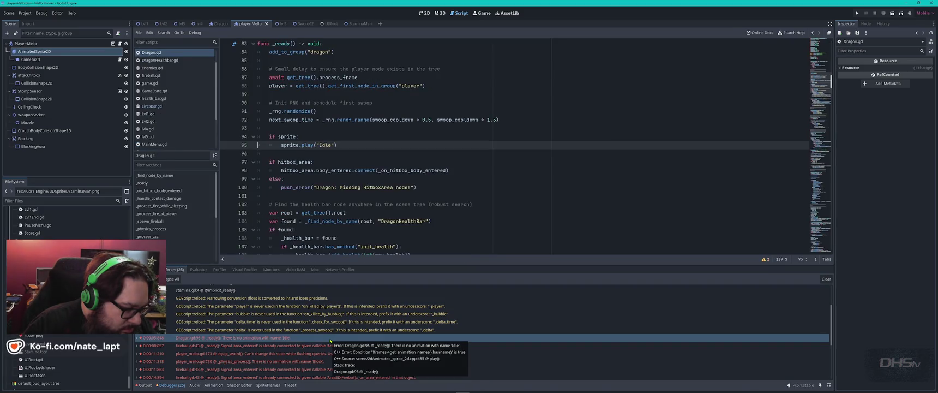
double_click(246, 339)
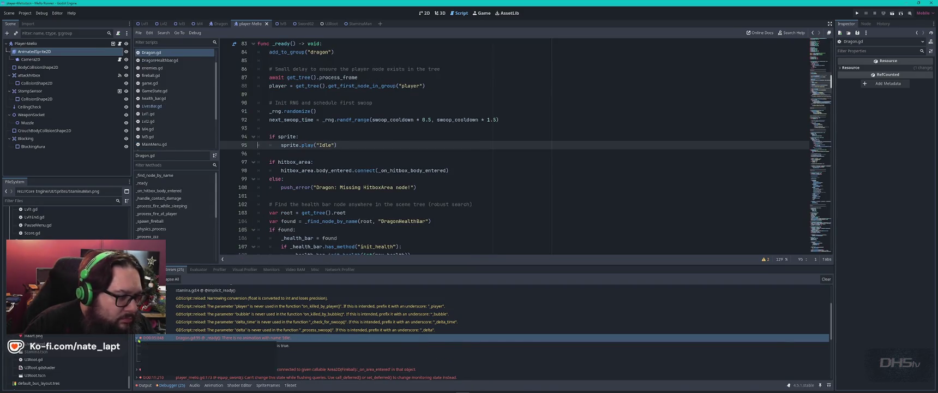
- Open the code behind the missing Fly and Block animation errors, landing on player_mello.gd line 730
scroll(247, 337, down, 2)
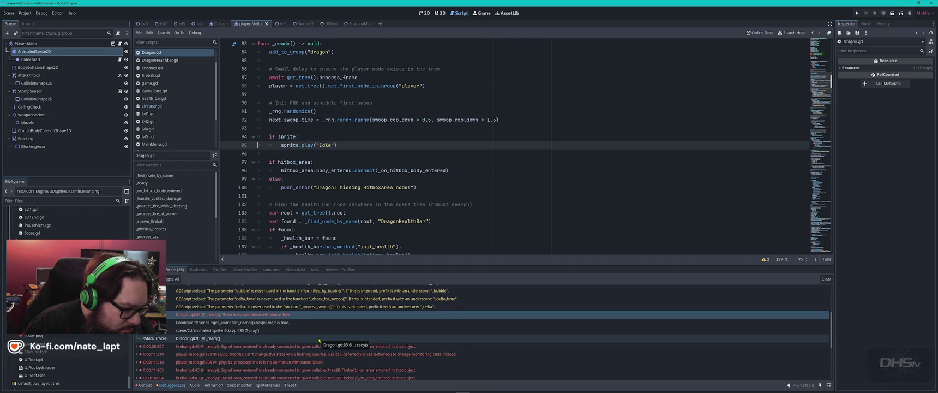
scroll(319, 340, down, 2)
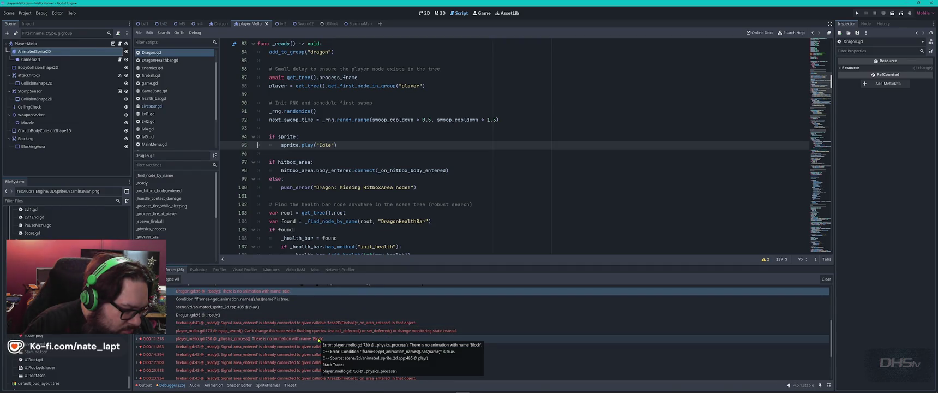
scroll(306, 338, down, 2)
scroll(306, 338, down, 3)
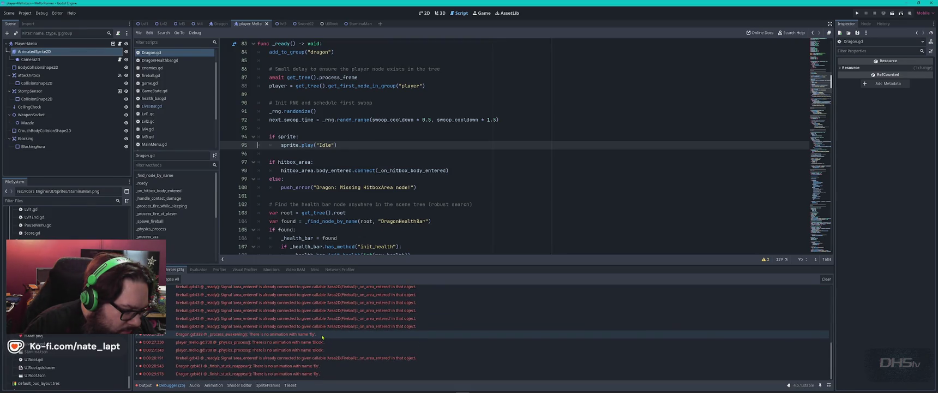
double_click(322, 335)
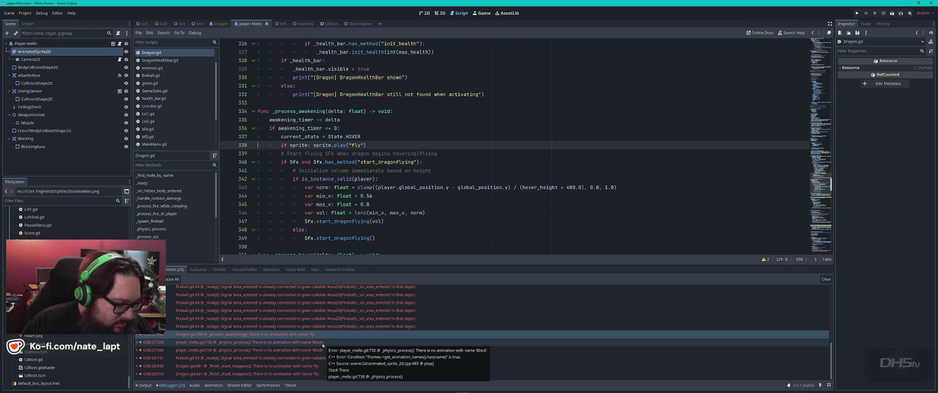
click(322, 343)
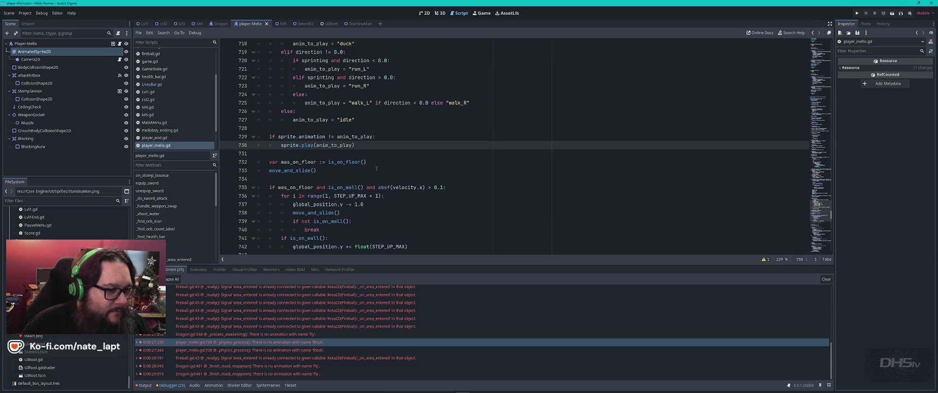
- Review player_mello.gd's animation-choice code around line 730
scroll(375, 168, up, 3)
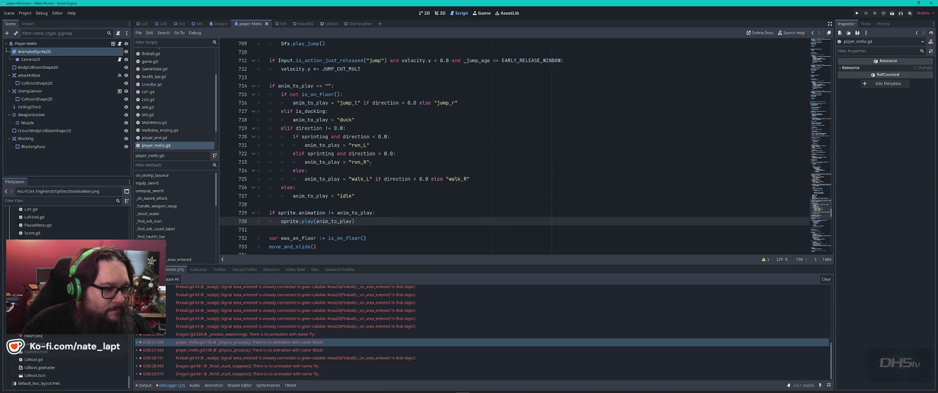
scroll(369, 163, down, 1)
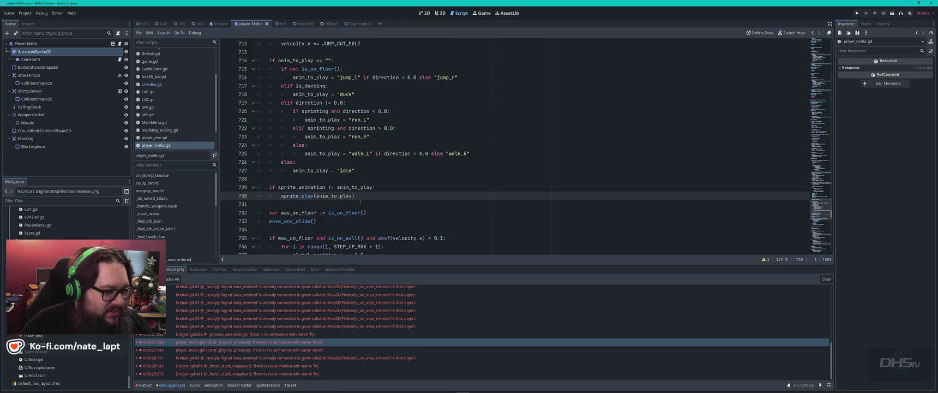
scroll(362, 204, down, 6)
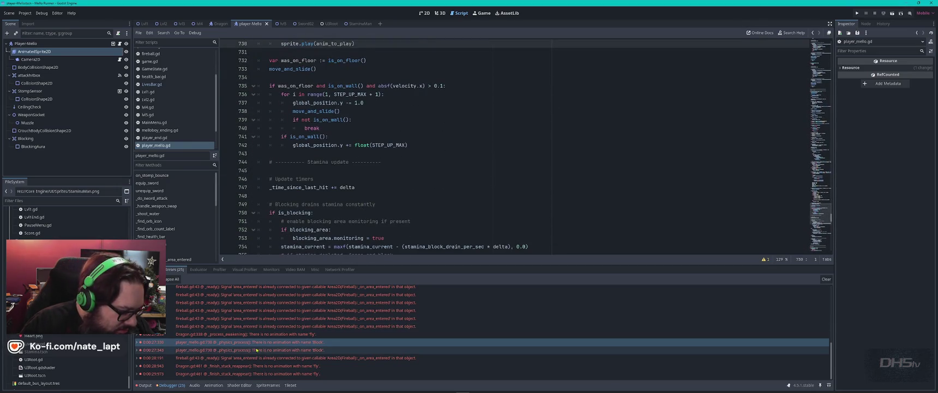
click(247, 349)
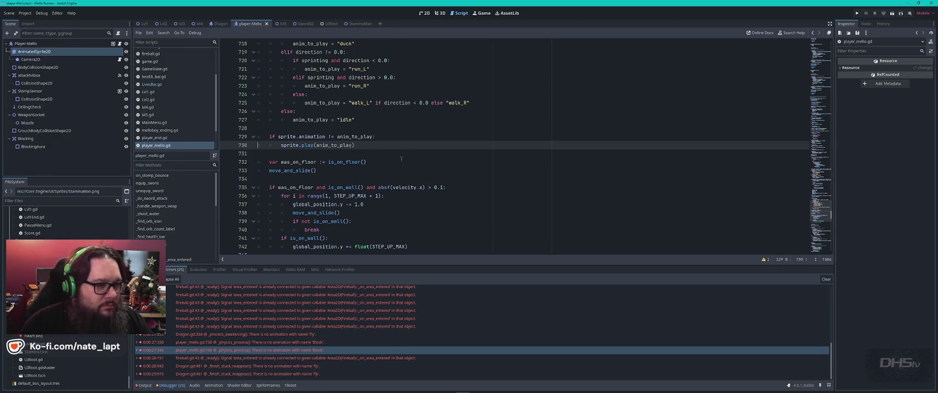
scroll(401, 158, up, 2)
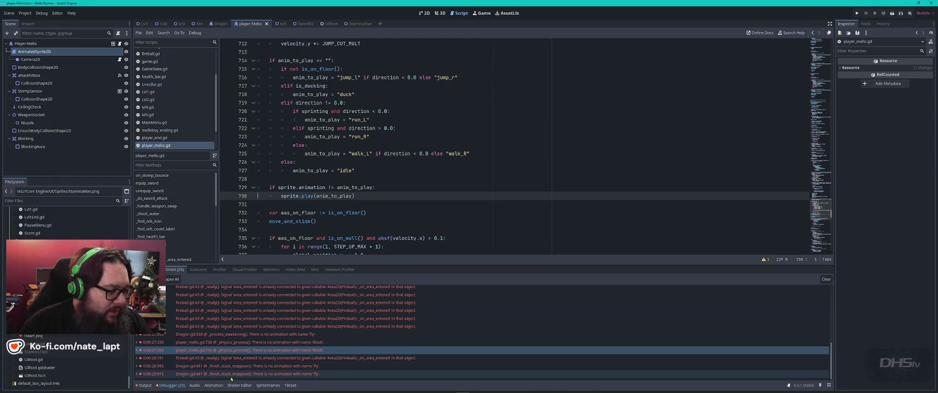
- Show the player's AnimatedSprite2D SpriteFrames list (idle, roll, run_L, walk_R) beside the script
click(214, 384)
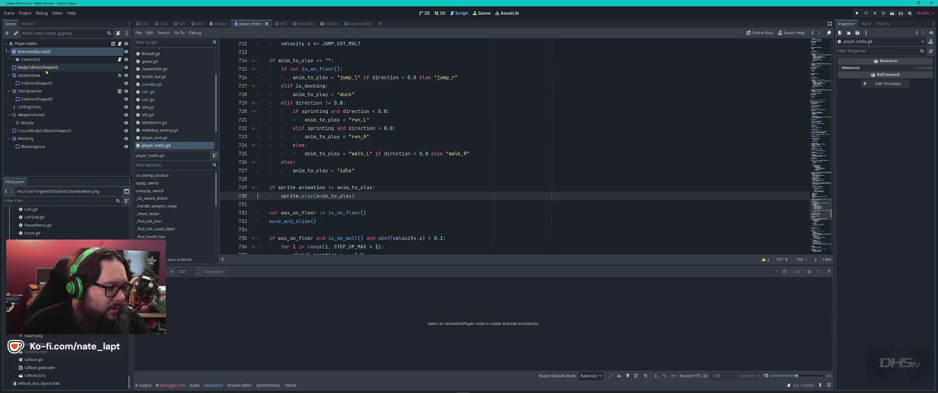
click(66, 51)
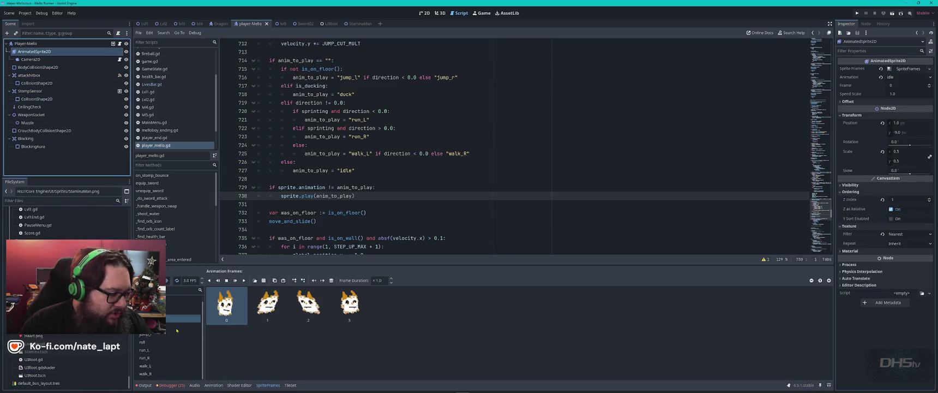
scroll(177, 330, down, 1)
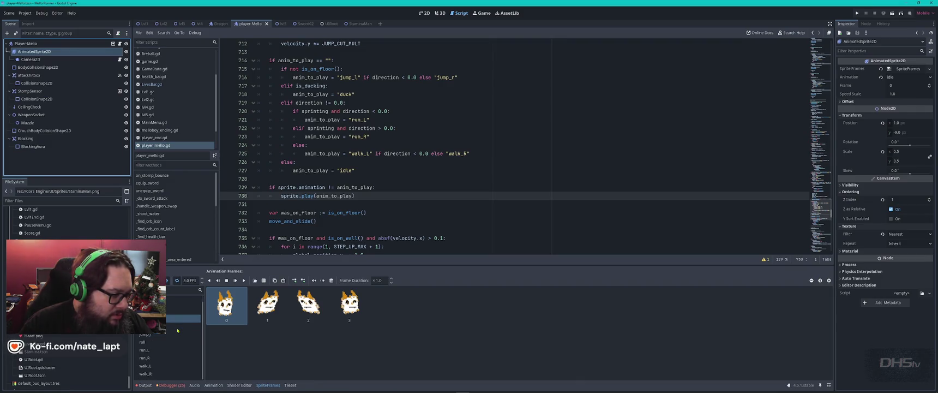
scroll(177, 330, up, 1)
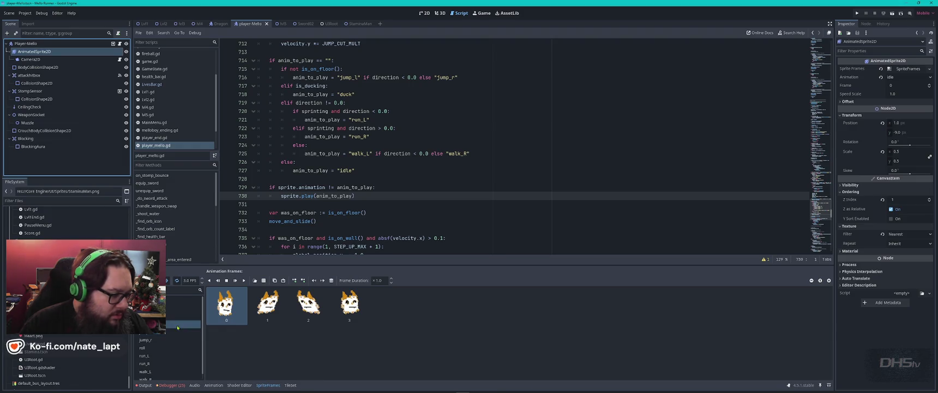
click(445, 121)
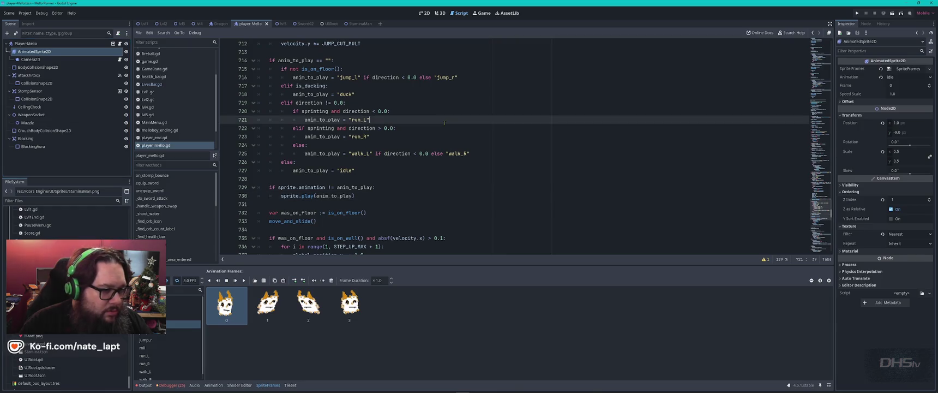
- Search the script for "block" and change line 685's "Block" animation to "idle"
key(ctrl+f)
text("block")
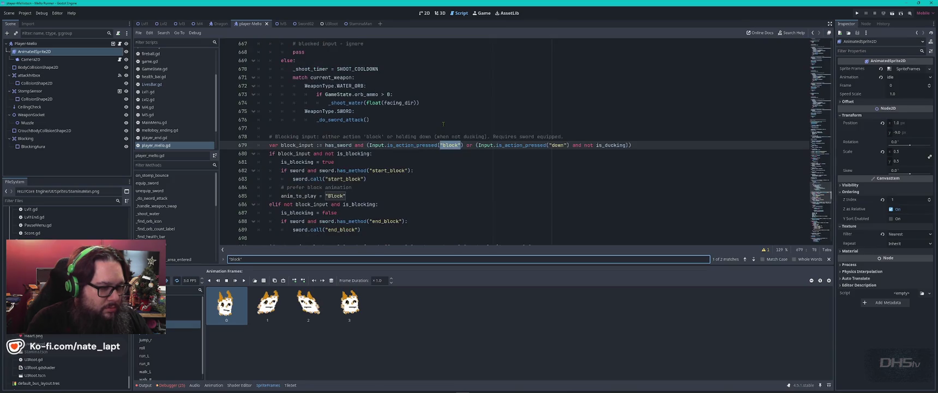
key(Return)
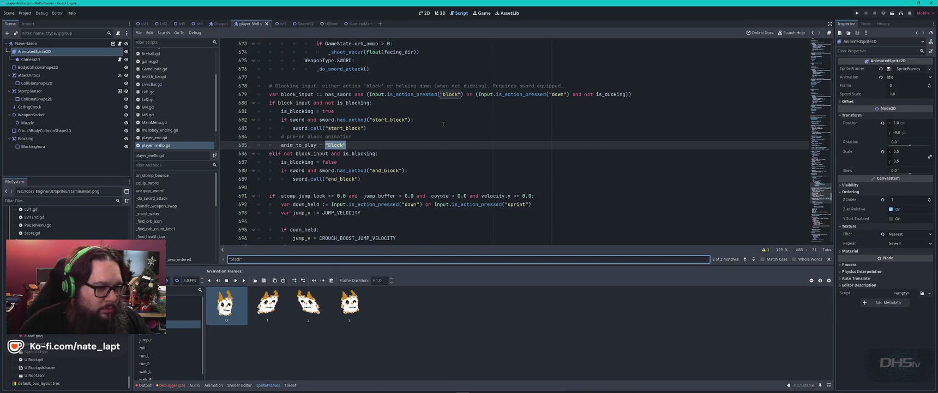
click(386, 145)
key(BackSpace)
key(BackSpace)
key(BackSpace)
text(idle)
text(")
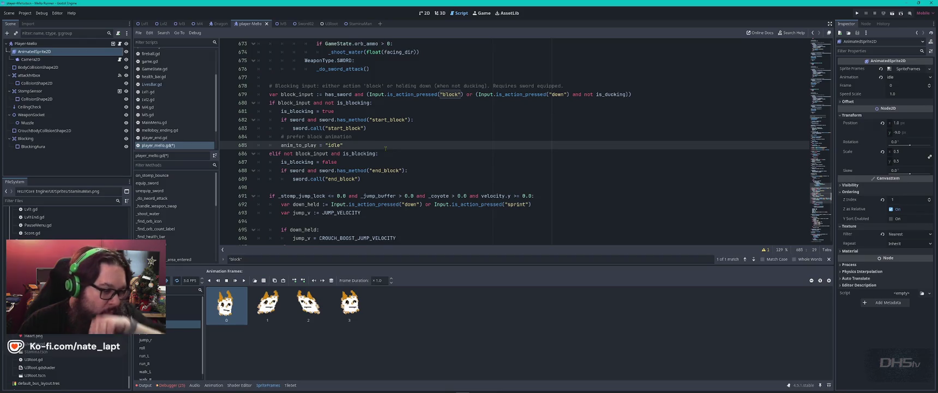
- Browse the attack1 and dead frames, play attack1, and switch to the 2D view
click(180, 301)
click(180, 308)
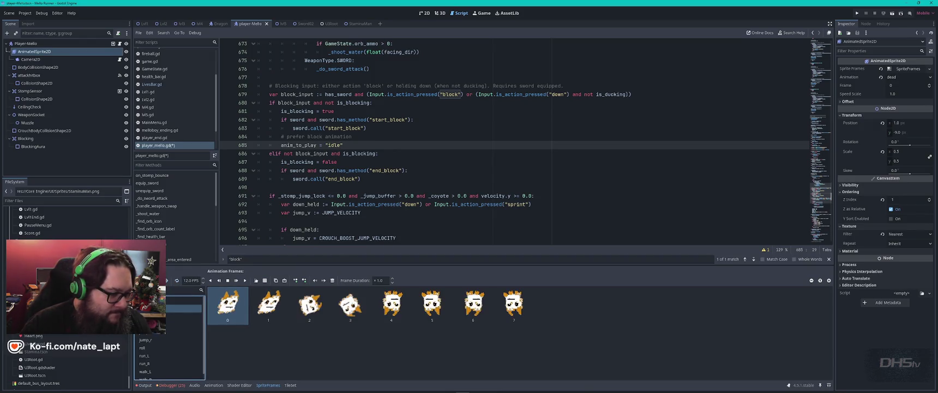
click(180, 301)
click(246, 284)
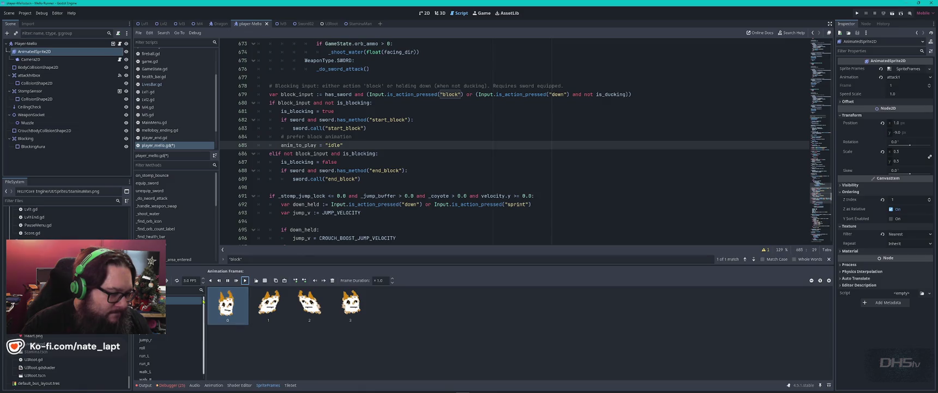
key(ctrl+F1)
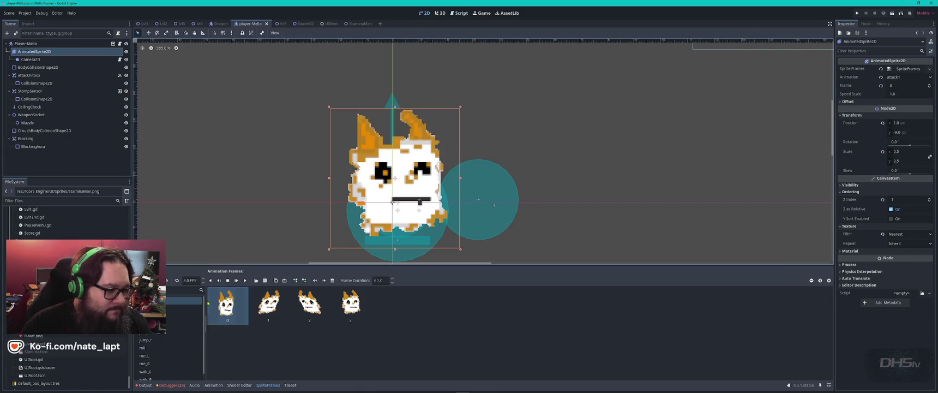
click(180, 308)
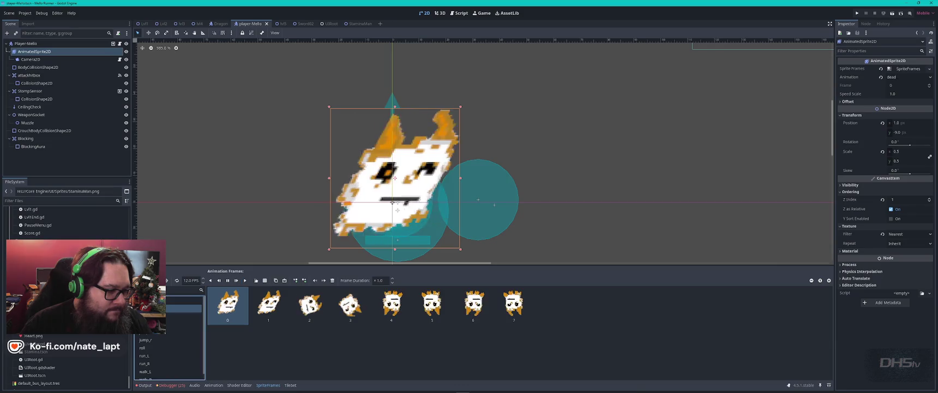
click(180, 316)
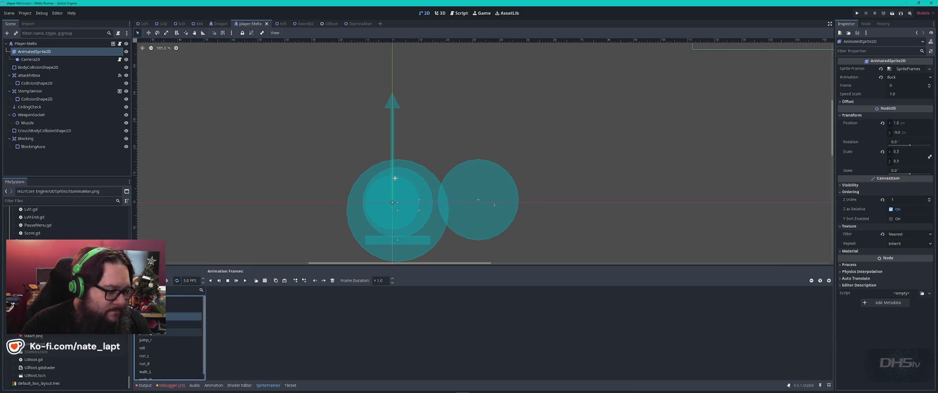
click(173, 324)
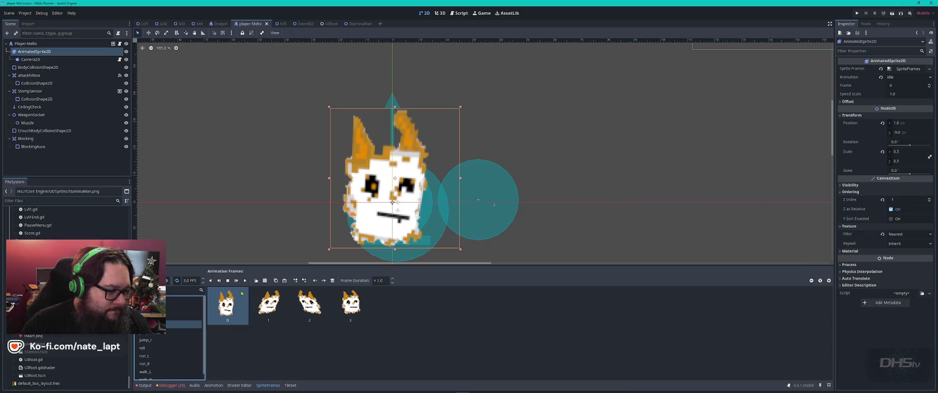
click(156, 332)
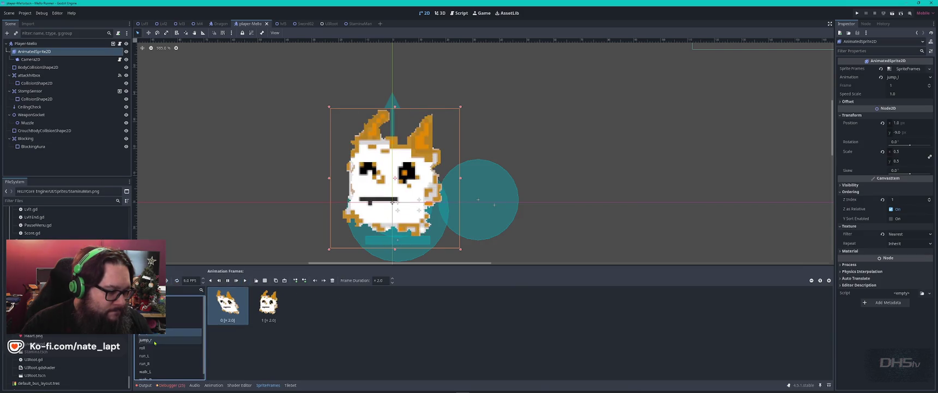
click(150, 347)
click(245, 280)
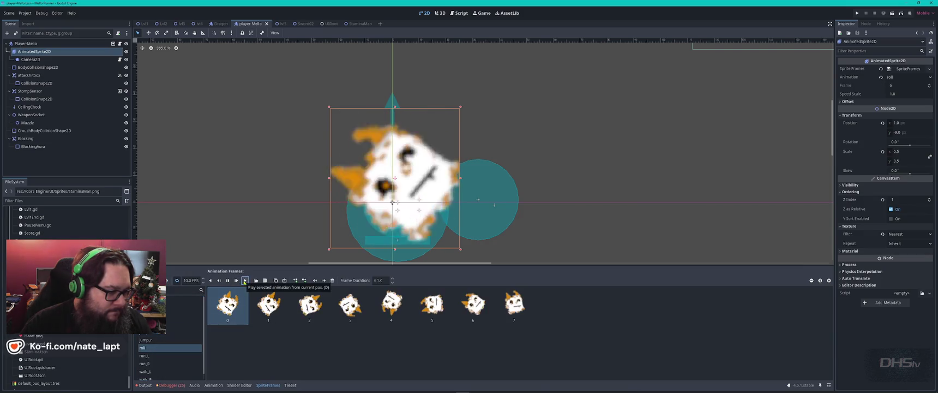
click(153, 376)
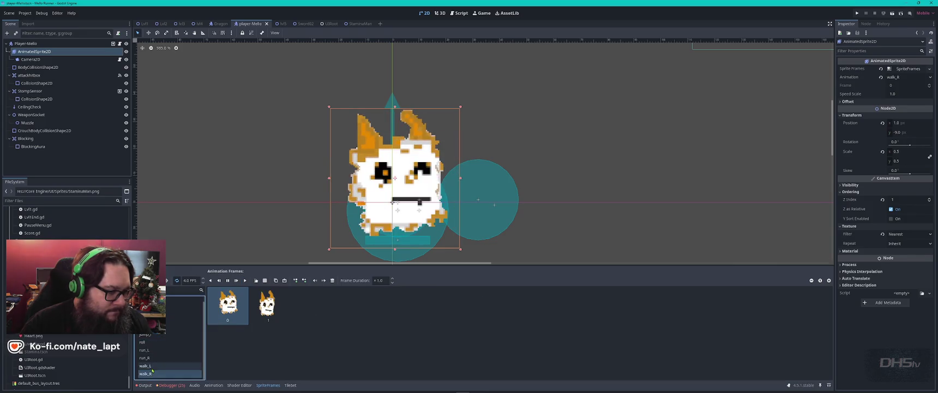
click(146, 367)
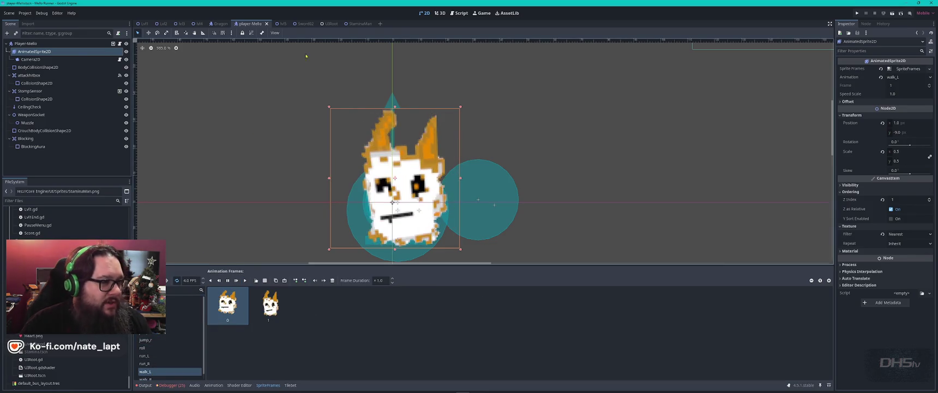
- From the debugger's error list, jump to the Dragon.gd:95 missing 'Idle' animation error
click(458, 13)
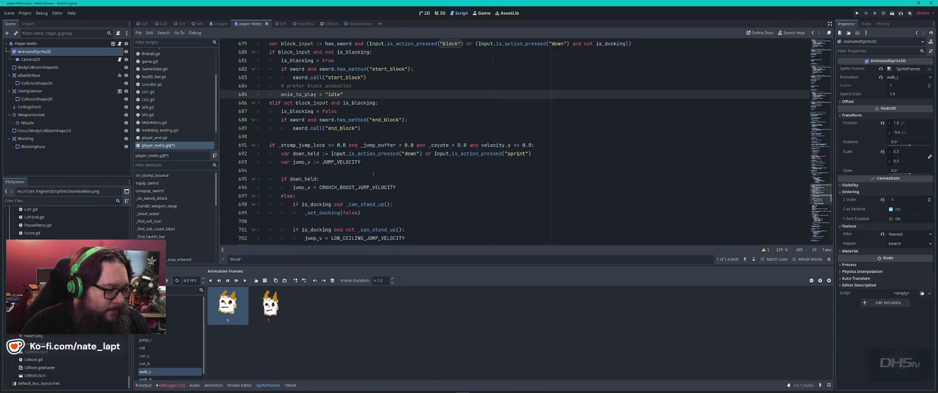
click(213, 384)
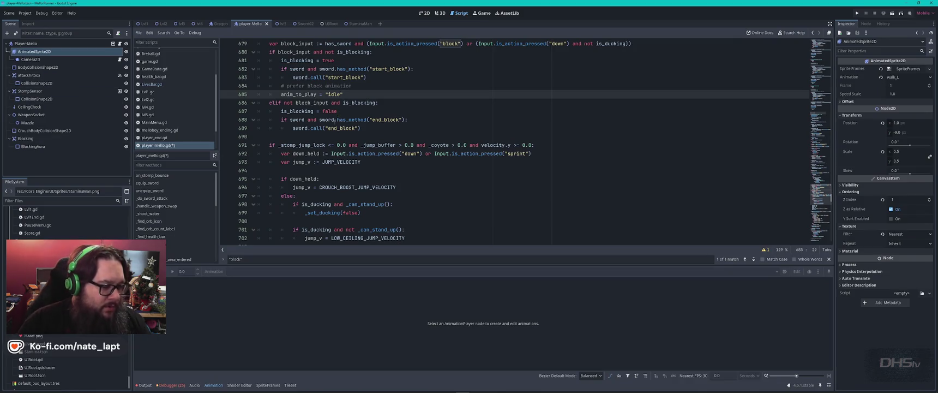
click(171, 385)
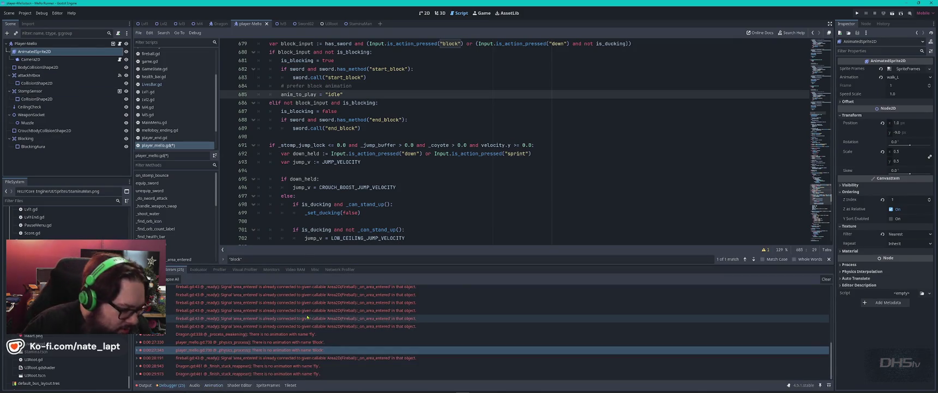
scroll(307, 317, up, 10)
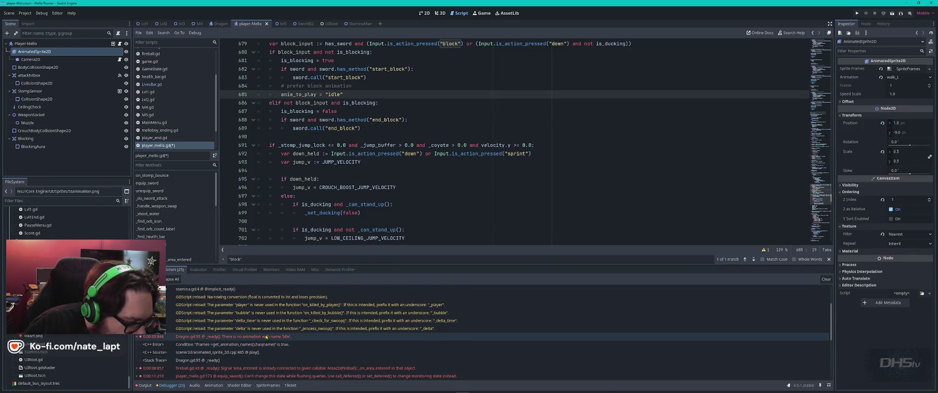
click(266, 337)
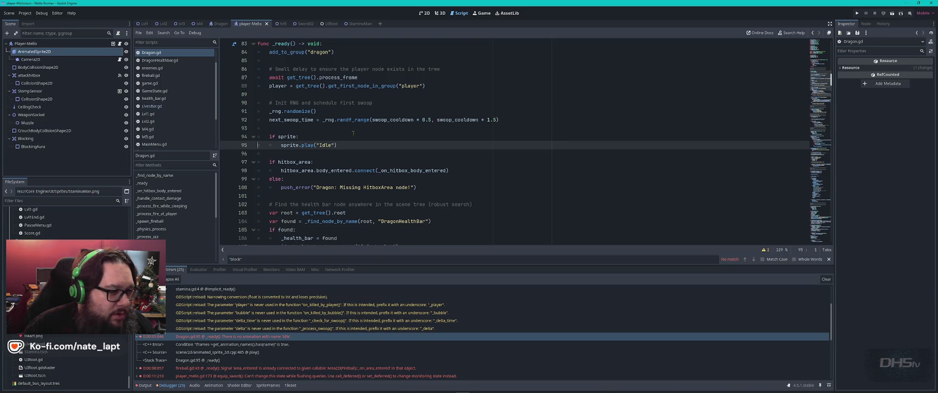
- Find every sprite.play call in Dragon.gd and check the dragon's AnimatedSprite2D animations
drag(281, 145, 314, 145)
key(ctrl+f)
key(Return)
key(Return)
key(Return)
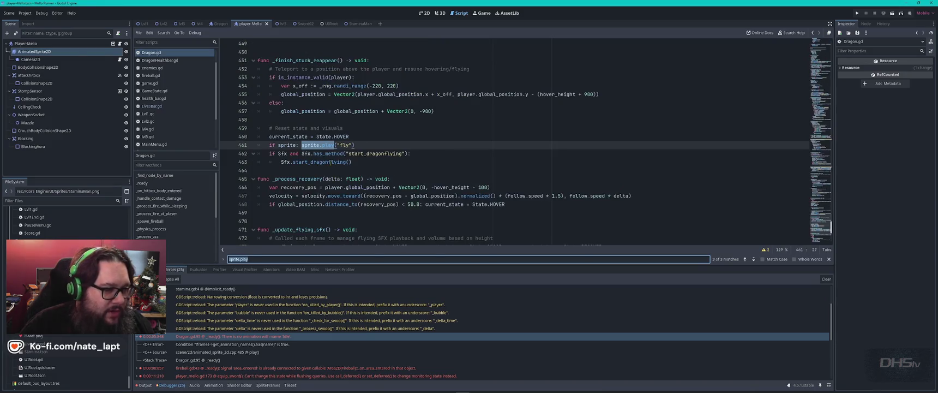
key(Return)
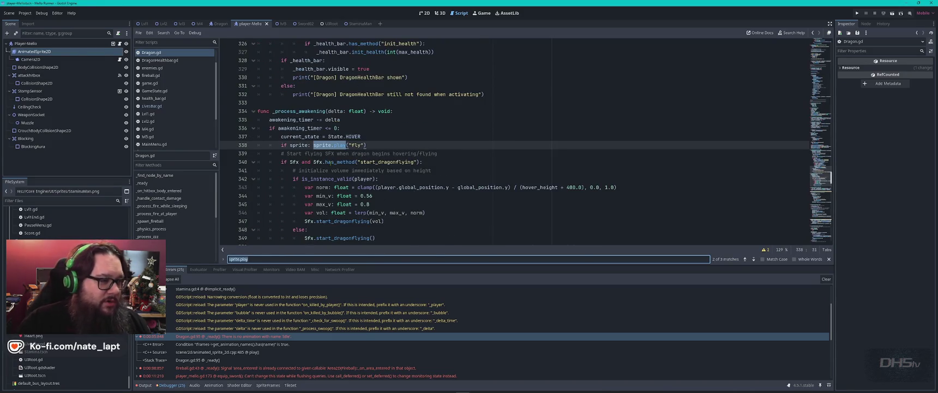
click(218, 24)
click(34, 59)
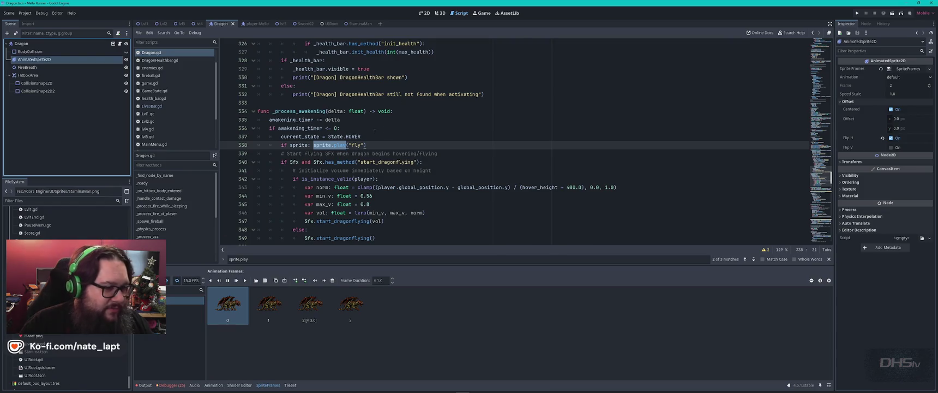
text(F)
- Replace "fly" on lines 338 and 461 and "Idle" on line 95 with "default"
double_click(356, 145)
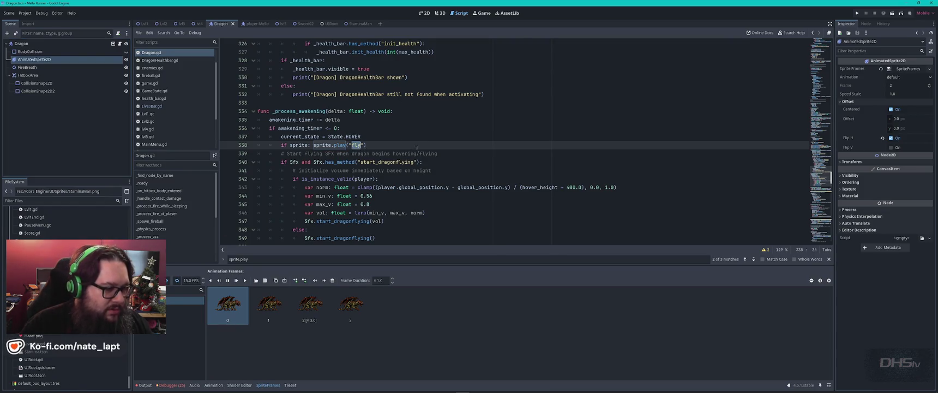
text(default)
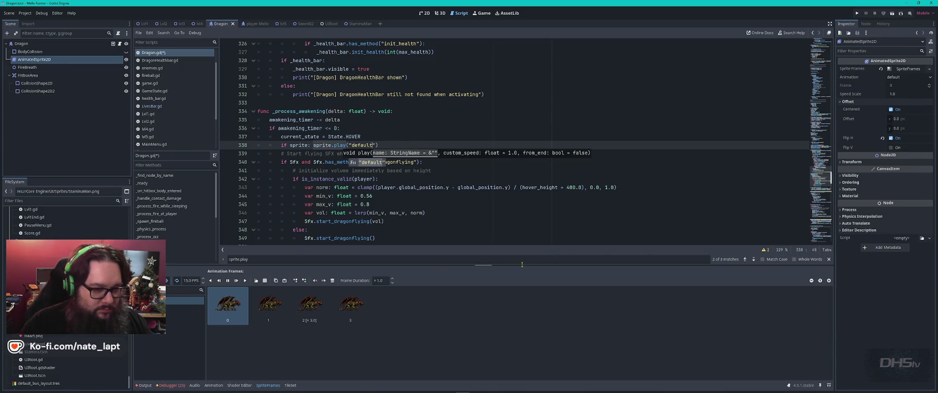
click(753, 259)
double_click(345, 145)
text(d)
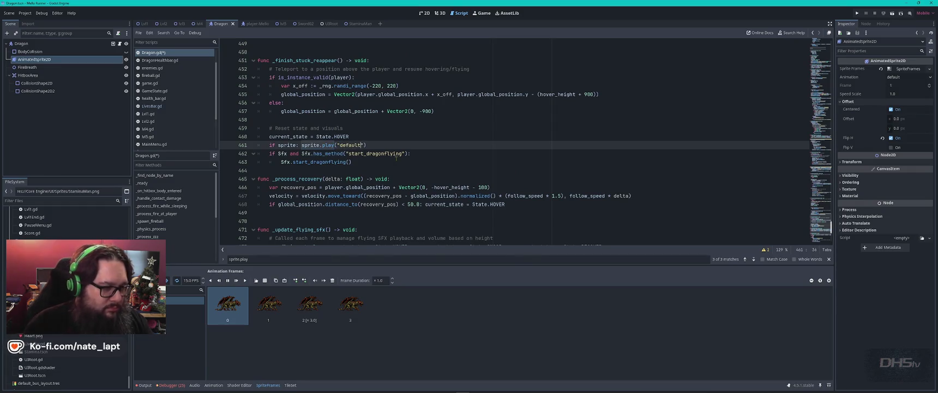
click(754, 259)
double_click(326, 145)
text(default)
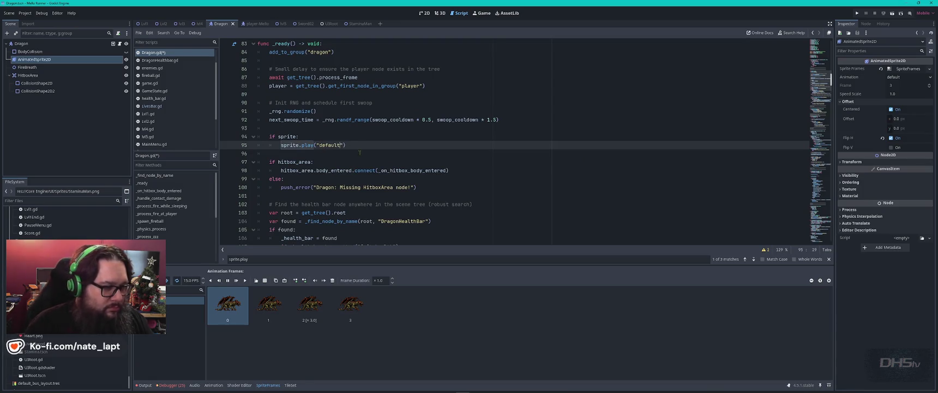
click(753, 259)
click(753, 259)
- Save Dragon.gd and open LivesBar.gd from the script list
click(474, 176)
key(ctrl+s)
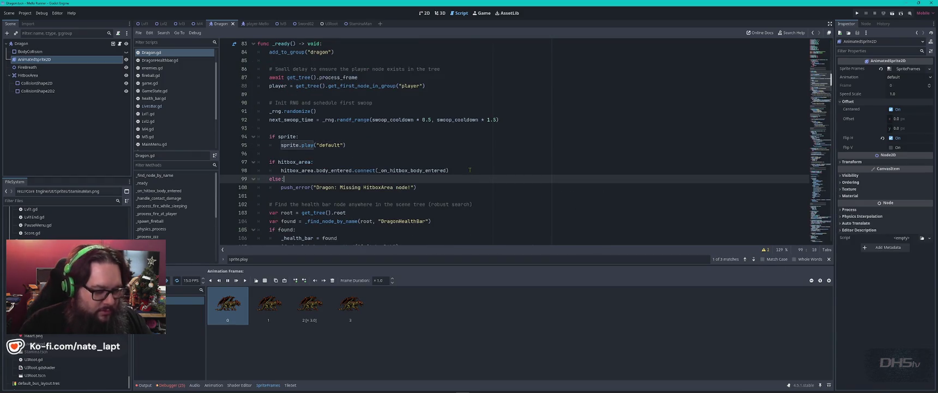
click(158, 106)
scroll(164, 125, down, 3)
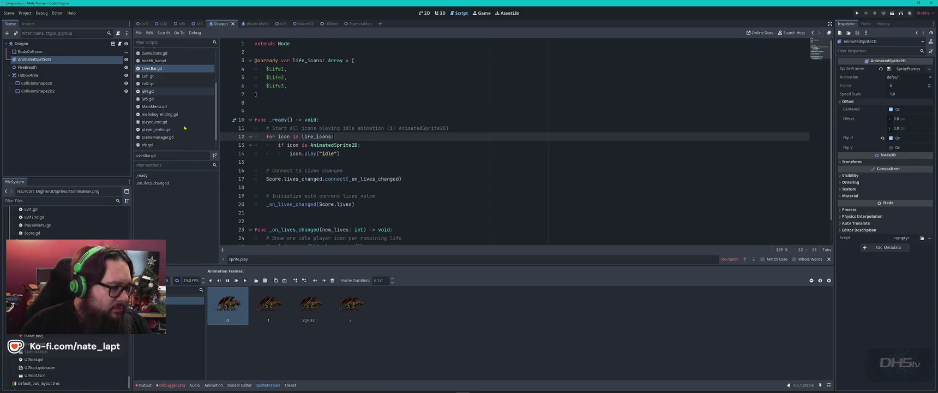
- Open stamina.gd and locate the "found" variable on line 37 flagged by the error
click(168, 138)
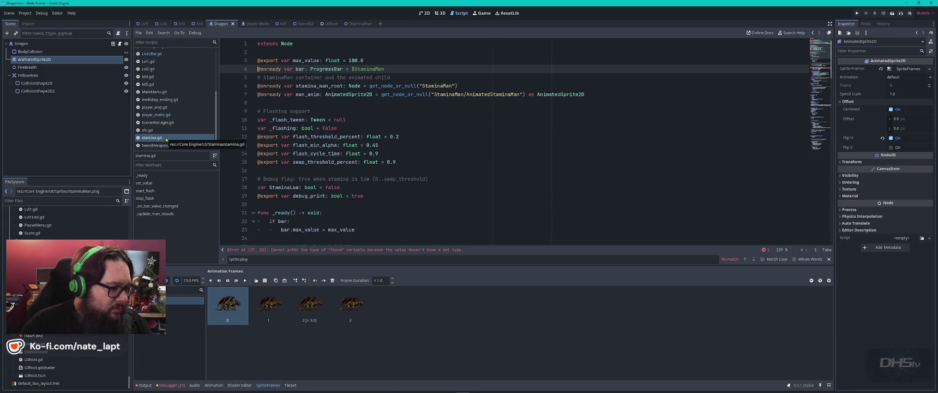
click(307, 251)
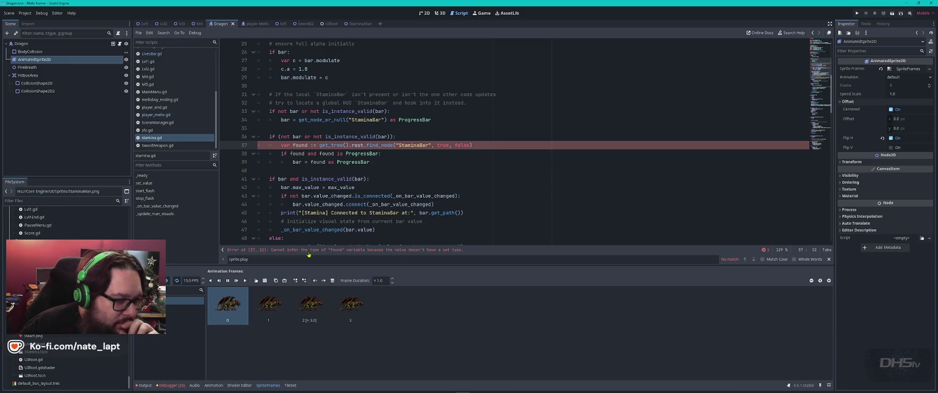
double_click(301, 145)
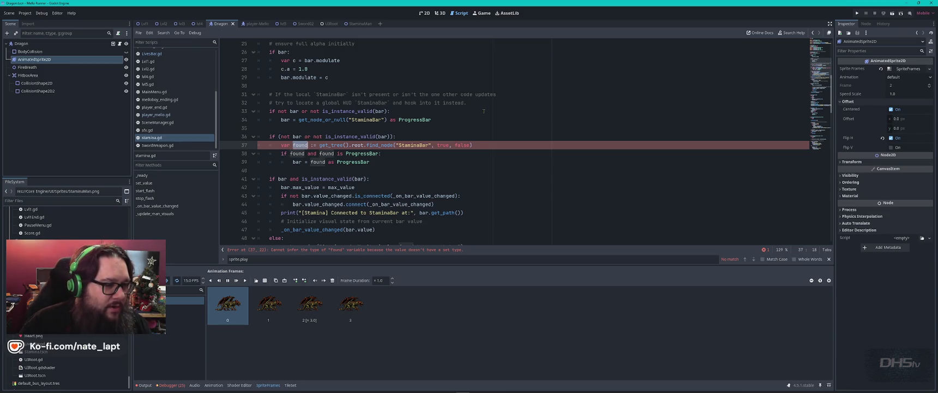
key(ctrl+f)
key(Return)
key(Return)
key(Return)
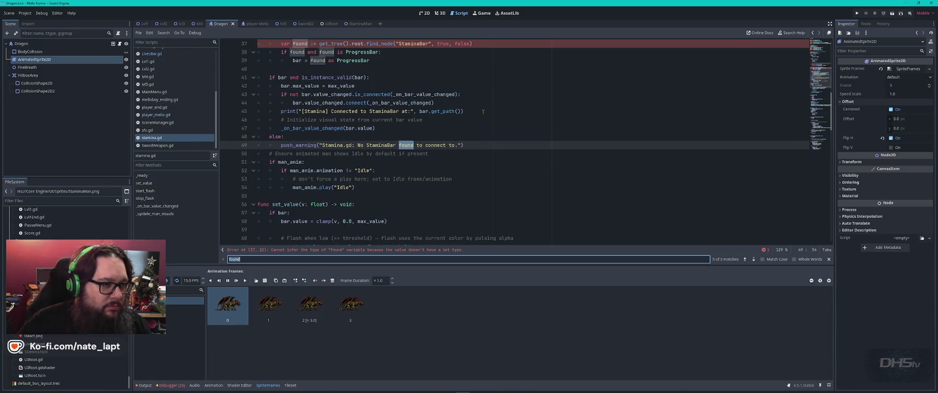
key(Return)
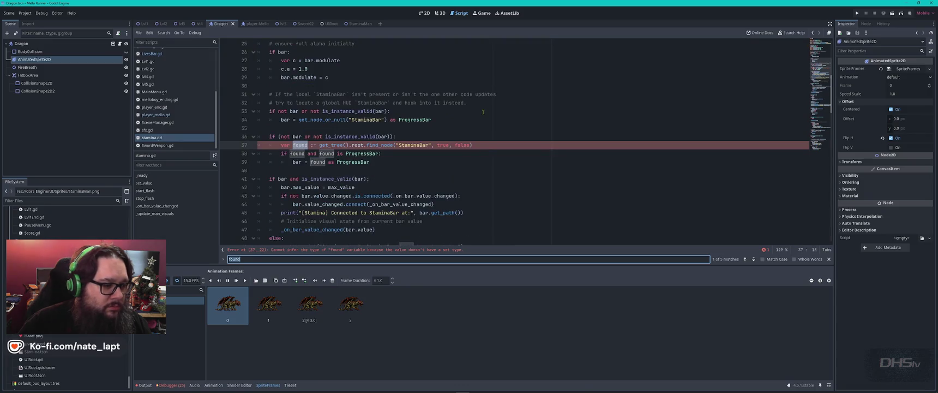
- Copy the "found" type-inference error message and switch to VS Code
right_click(293, 251)
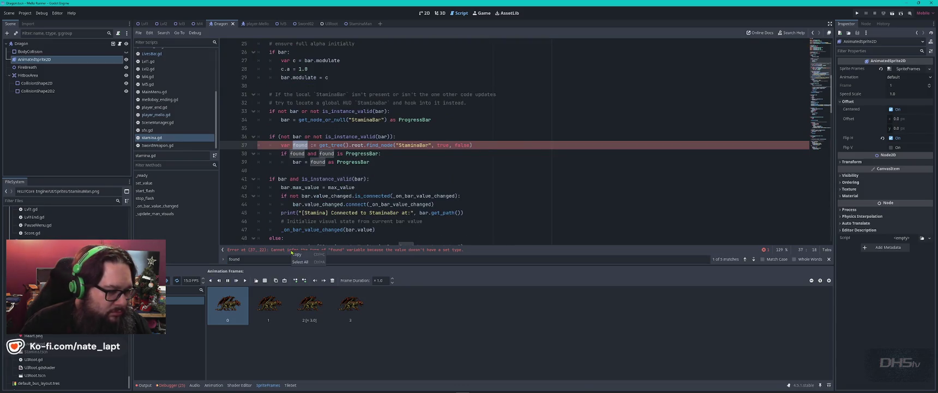
click(298, 255)
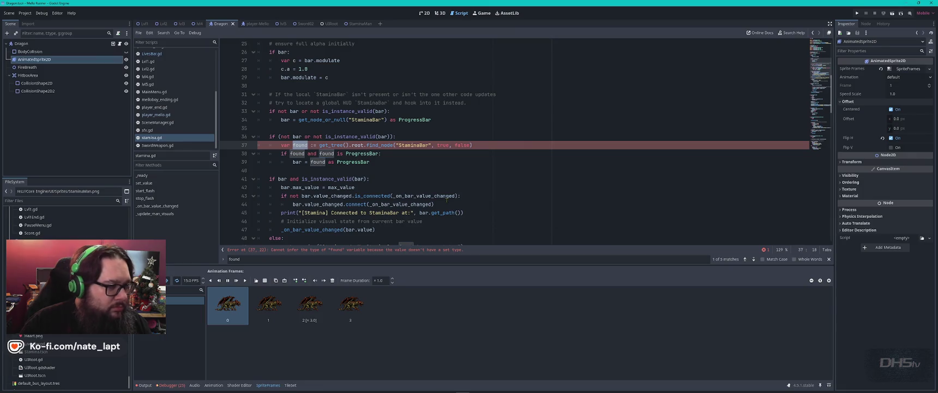
key(alt+Tab)
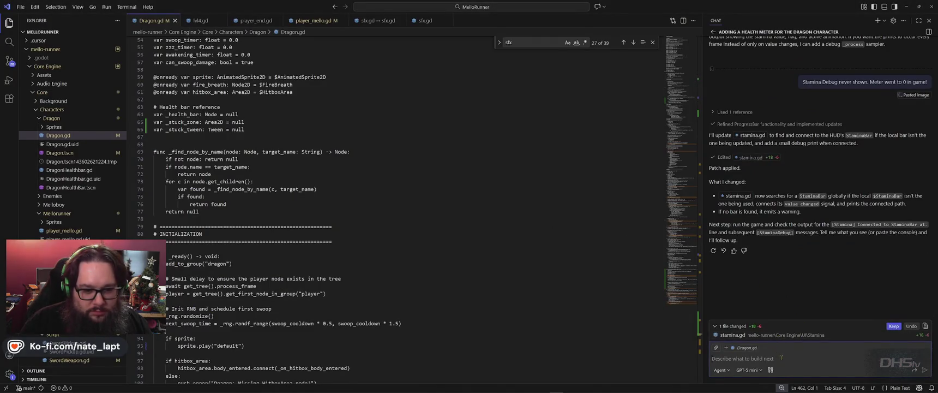
- Send the pasted "found" type error to the Copilot agent, then return to Godot after the patch
click(780, 358)
text(Error at (37, 22): Cannot infer the type of "found" variable because the value doesn't have a set type.)
key(Return)
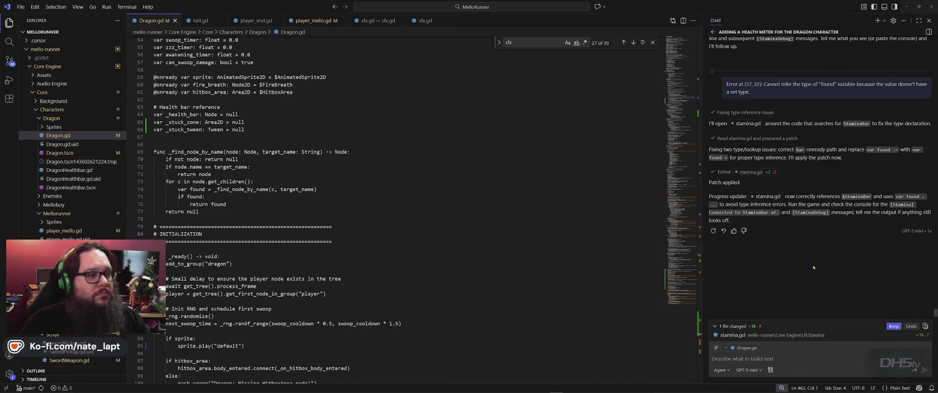
key(alt+Tab)
key(Tab)
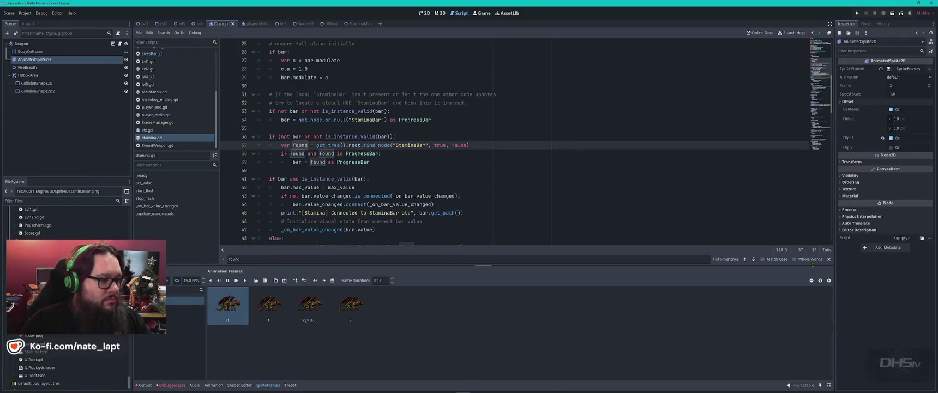
- Run the game with F5 and jump to the first runtime error at stamina.gd line 4
key(F5)
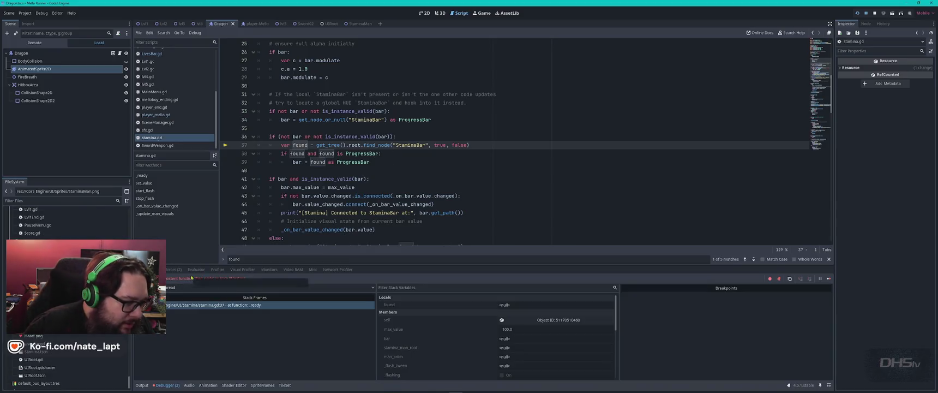
click(315, 179)
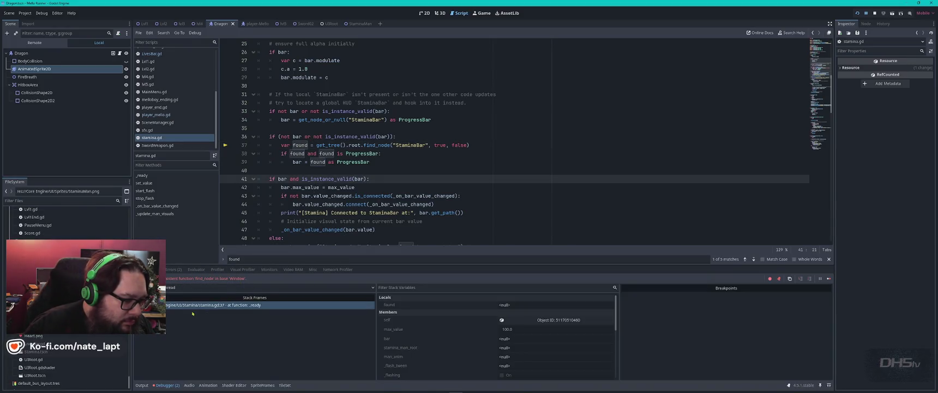
click(173, 268)
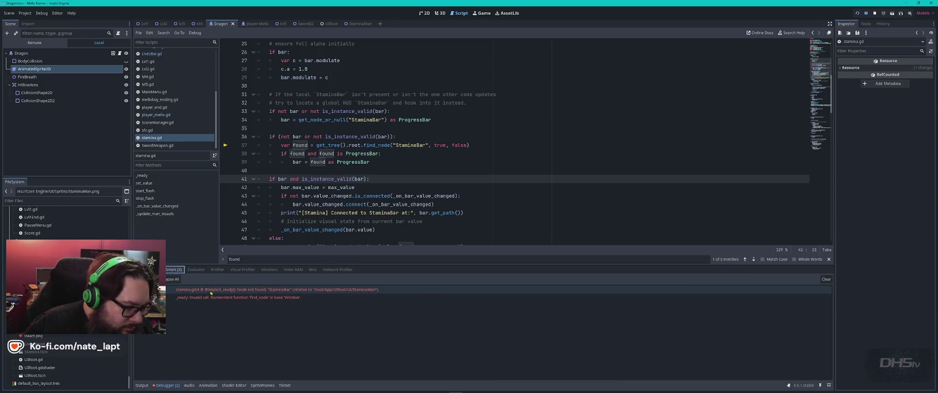
click(210, 289)
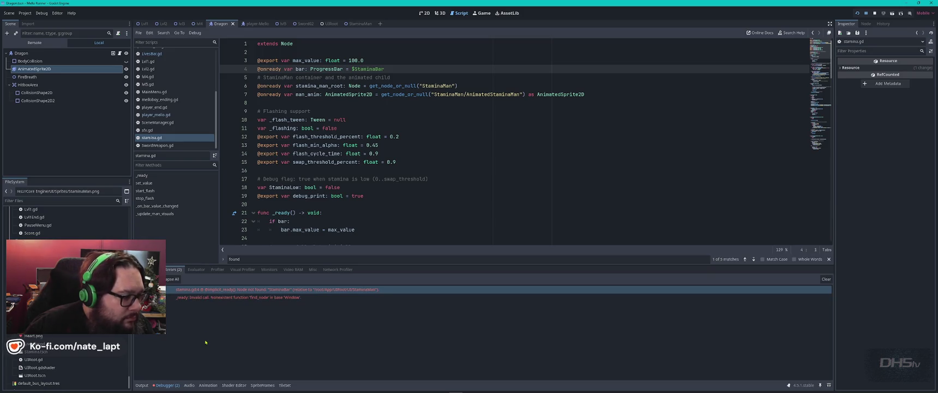
- Inspect the find_node error and the first error's stack trace, then switch to the StaminaMan scene
click(191, 298)
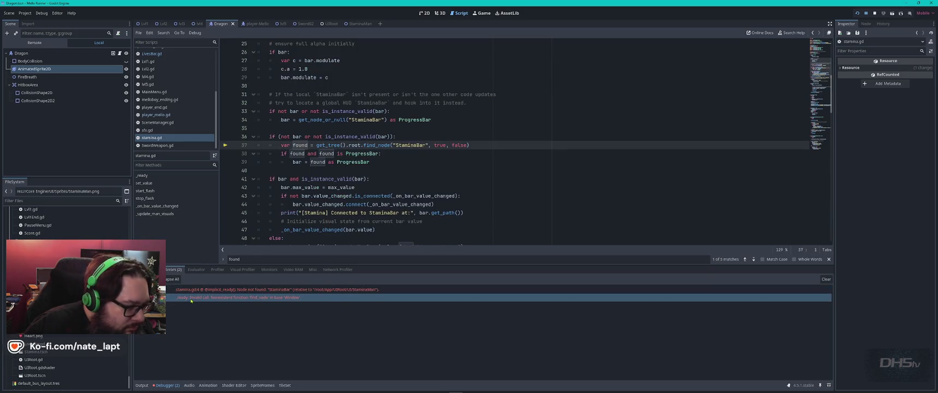
mouse_move(191, 300)
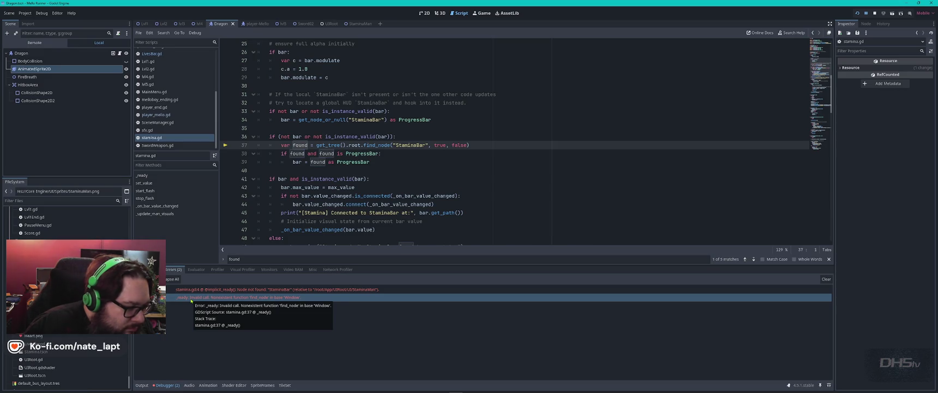
click(201, 291)
mouse_move(201, 292)
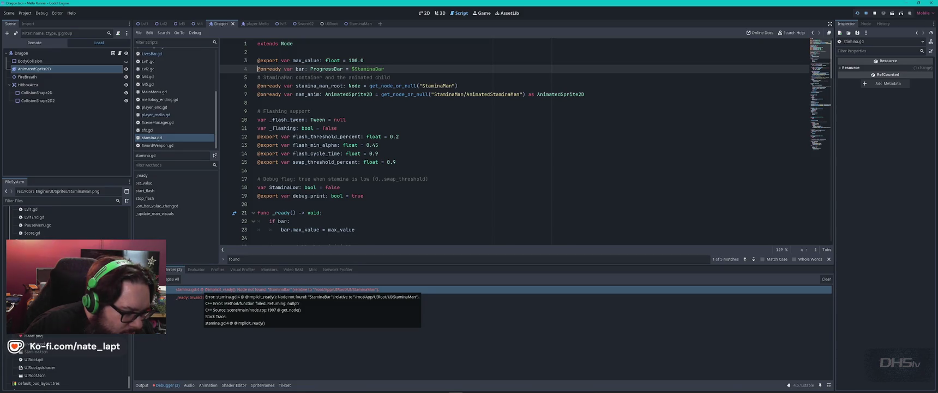
double_click(201, 291)
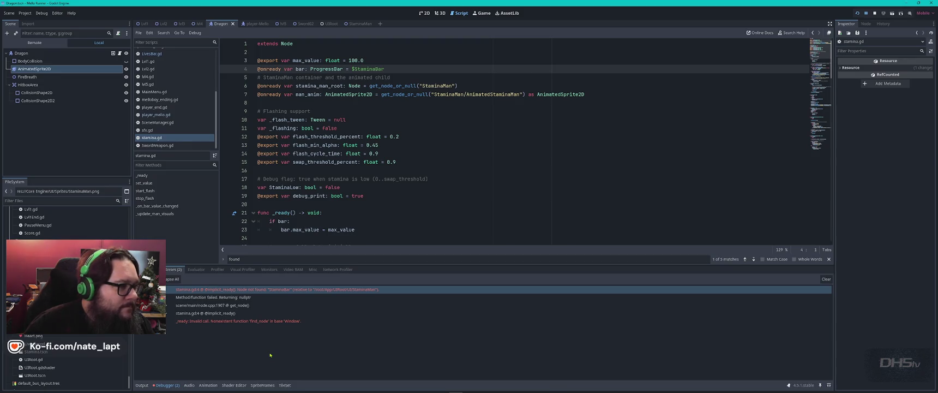
click(360, 24)
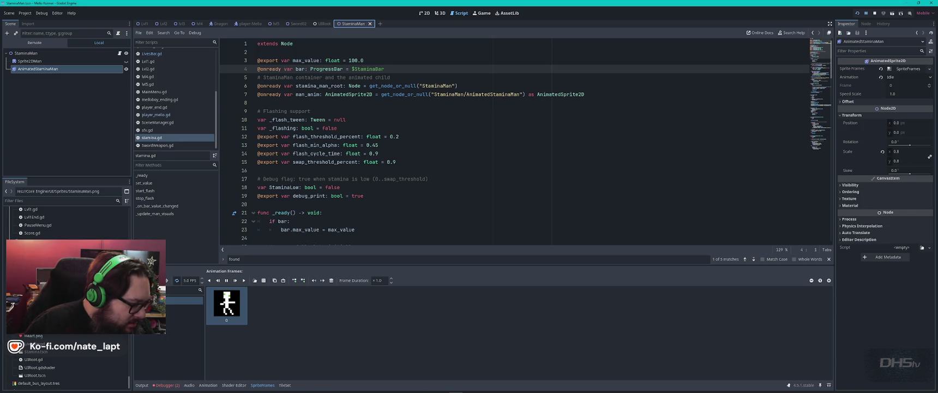
- Filter files for 'stamin', open Stamina.tscn, and drag stamina.gd onto the StaminaBar node
click(47, 201)
text(stami)
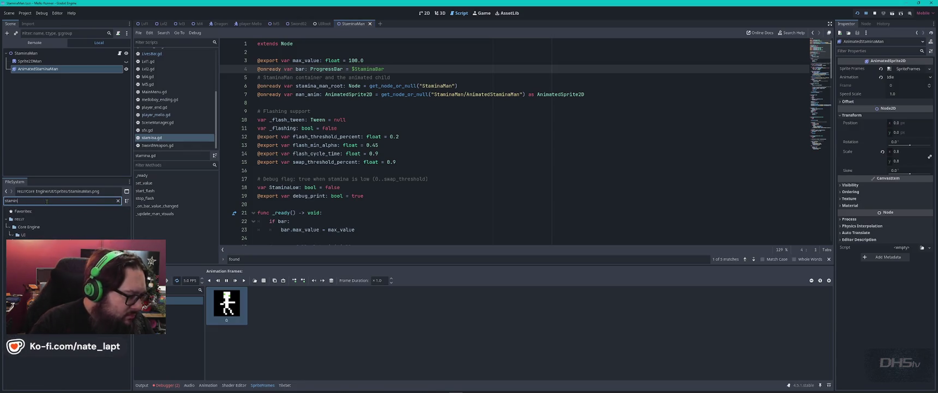
text(n)
double_click(33, 257)
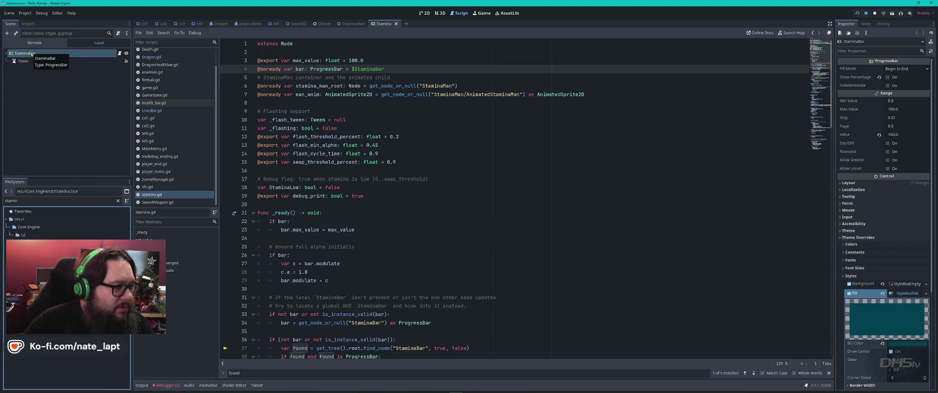
click(119, 53)
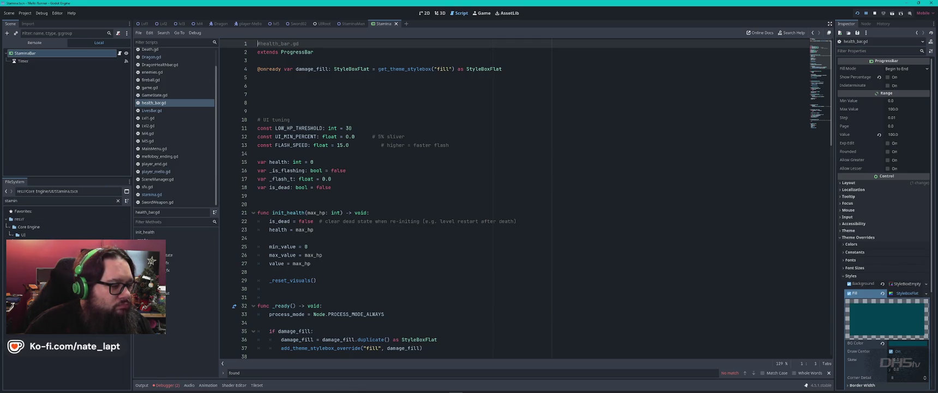
drag(38, 250, 90, 56)
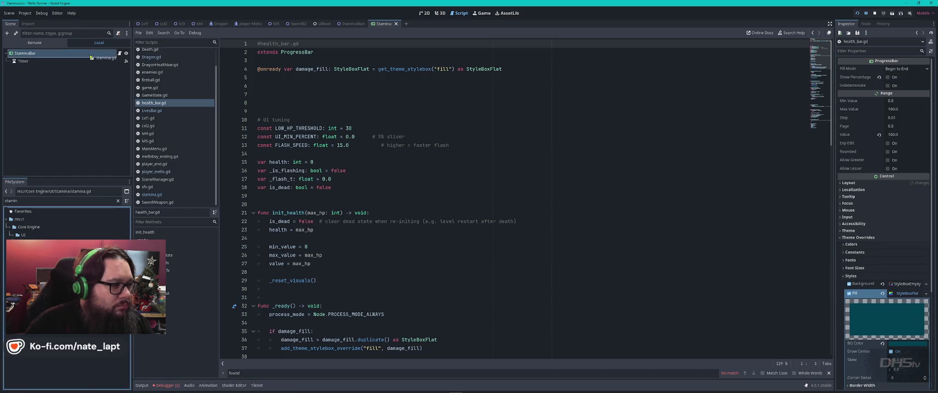
click(120, 54)
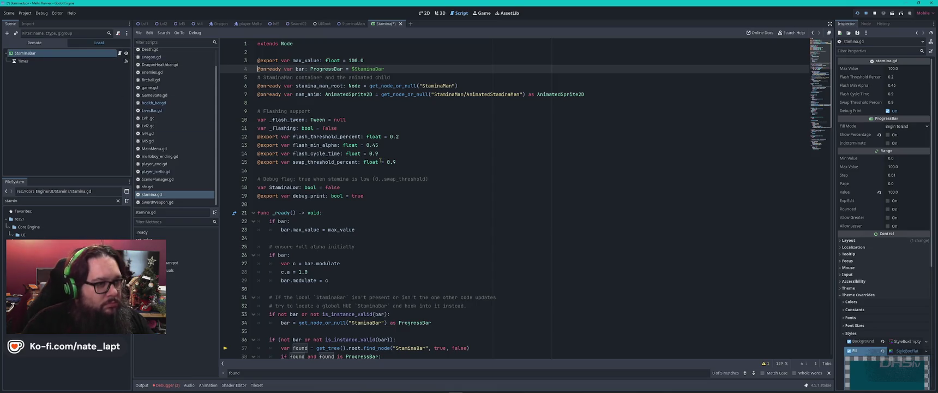
- Save the Stamina scene, run the game with F5, and check the game window
key(ctrl+s)
key(F5)
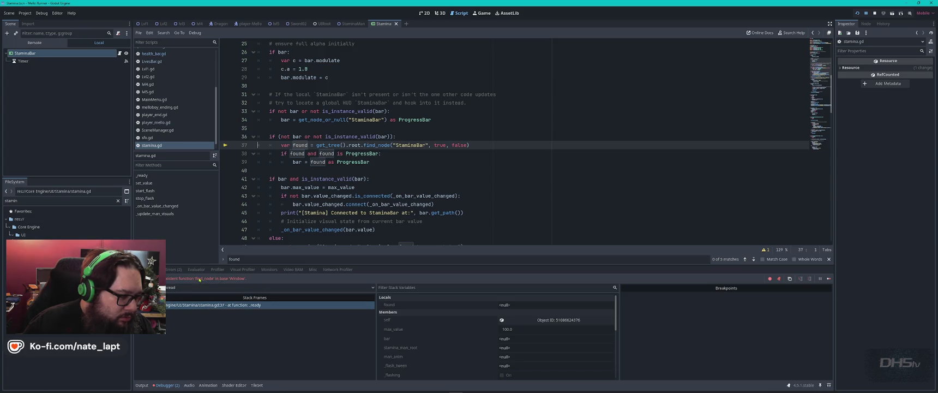
key(super)
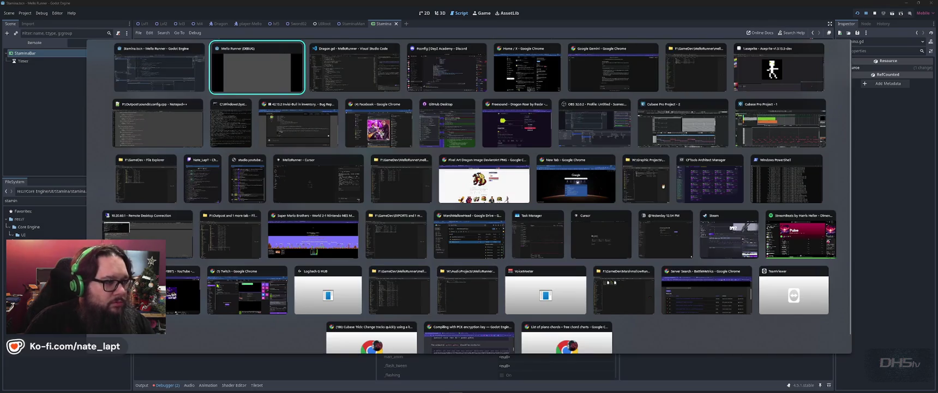
click(217, 286)
key(super)
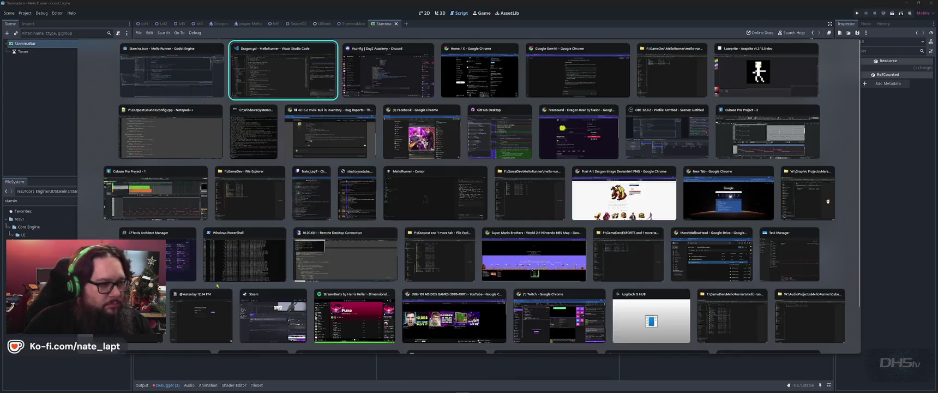
key(super)
key(alt+Tab)
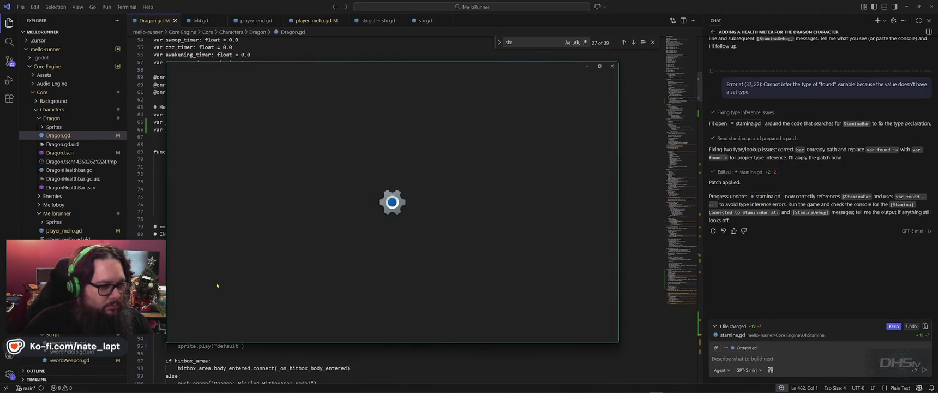
- Start a chat message: "I found an issue. Stamina… scripted to healthbar."
key(alt+Tab)
click(773, 359)
text(I found)
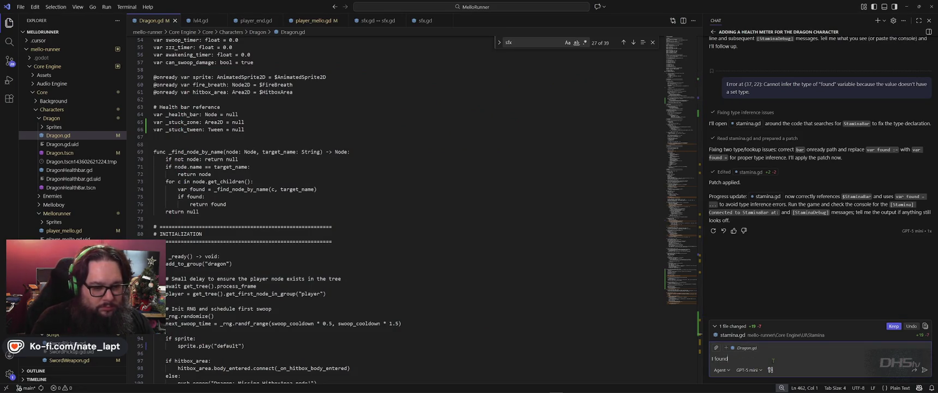
text( an issue. St)
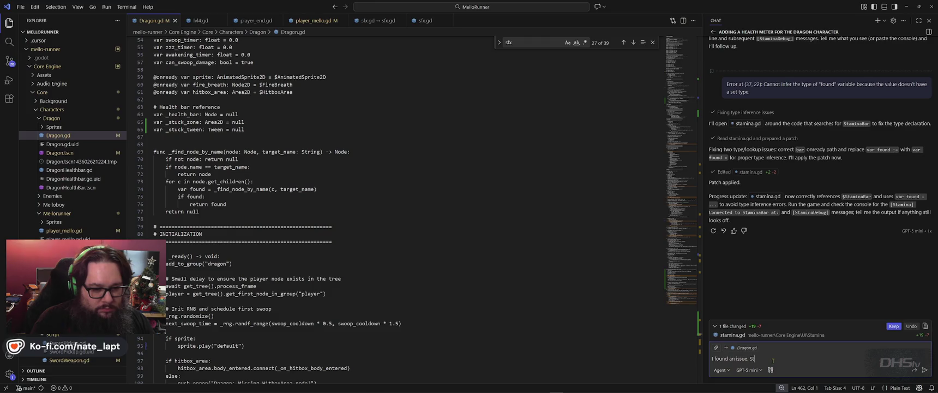
text(amina)
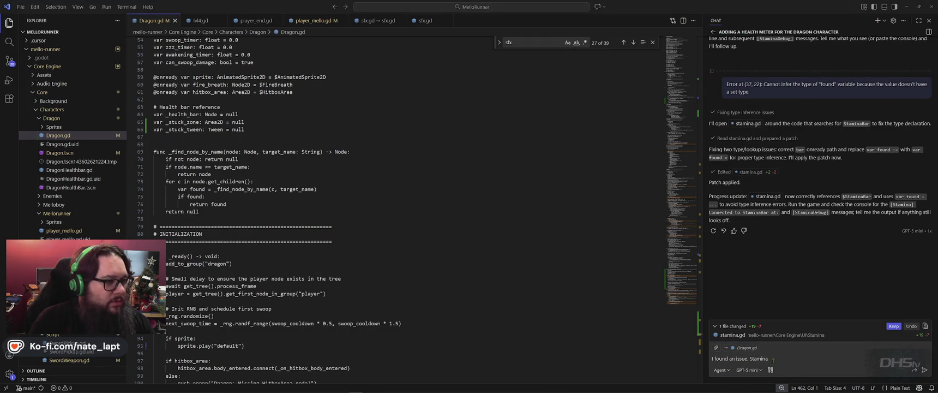
key(alt+Tab)
key(alt+Tab)
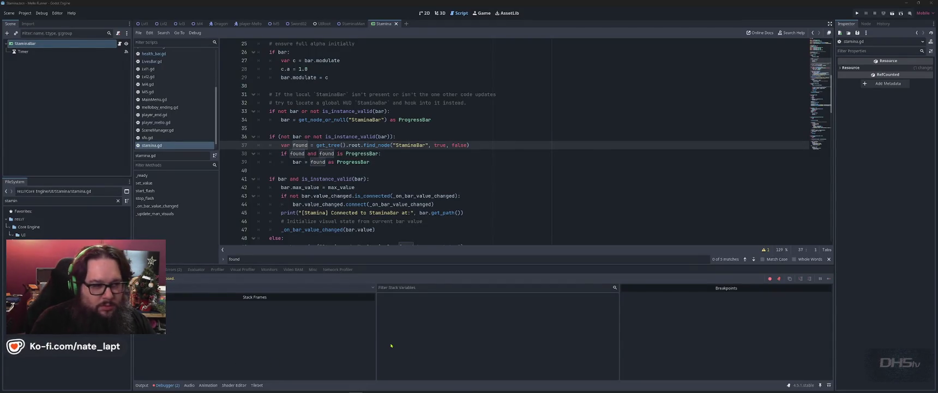
key(alt+Tab)
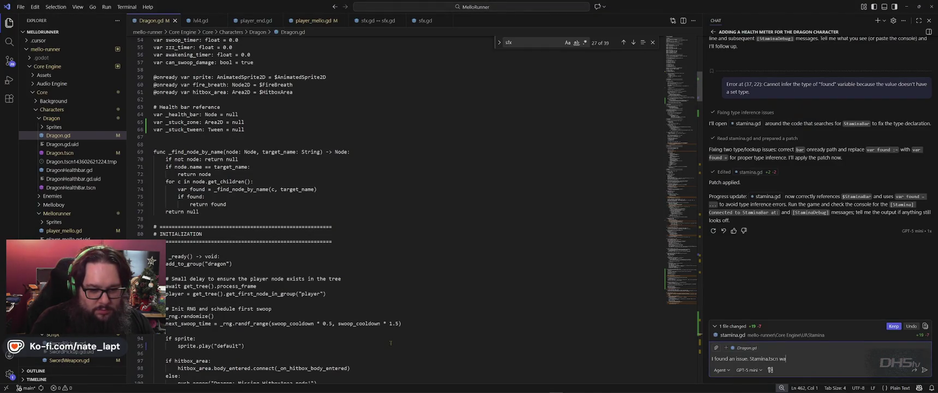
text(s scripted to)
text( healthbar.)
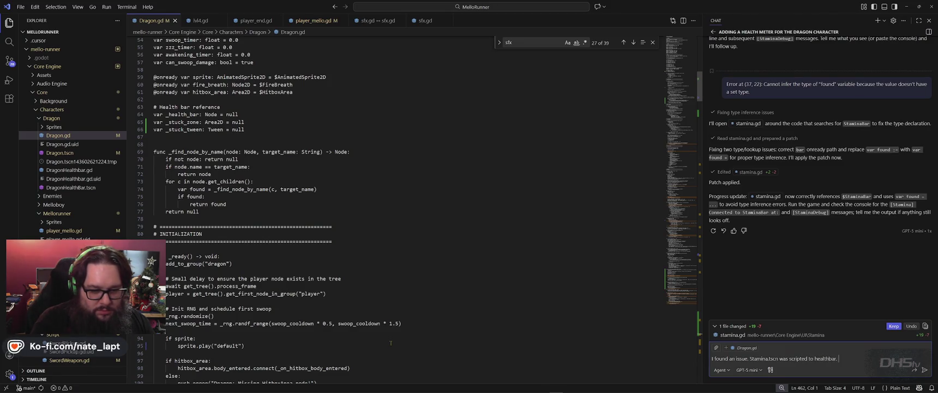
- Add "now is scripted to stamina.gd", then "now this issue" with the pasted find_node error
key(shift+Return)
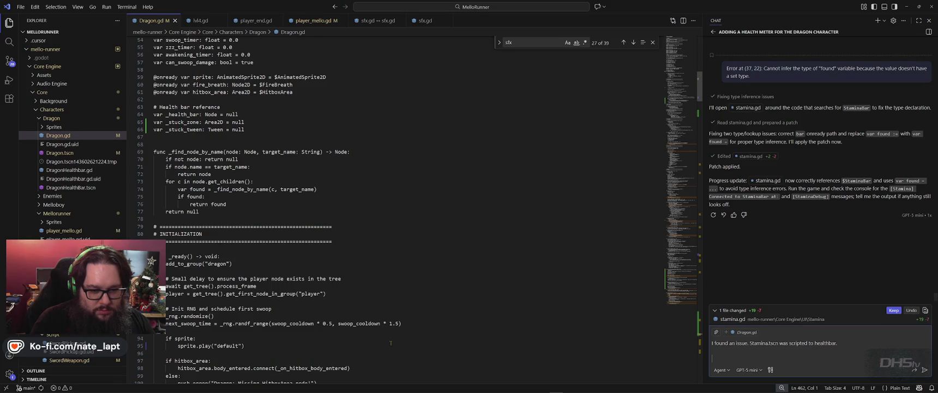
text(now is scripted)
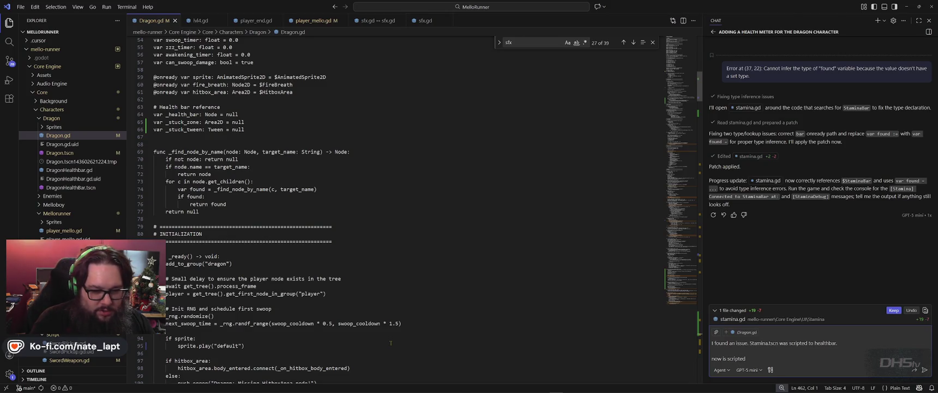
text( to stamina.gd)
key(shift+Return)
key(shift+Return)
key(shift+Return)
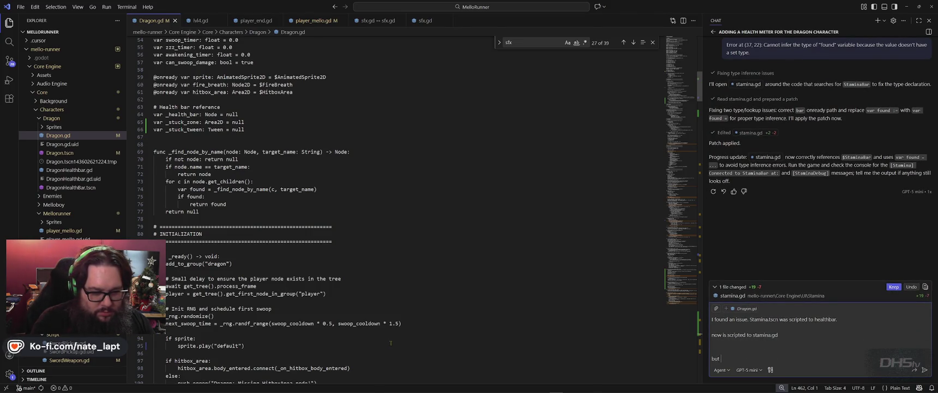
text(also now this issue)
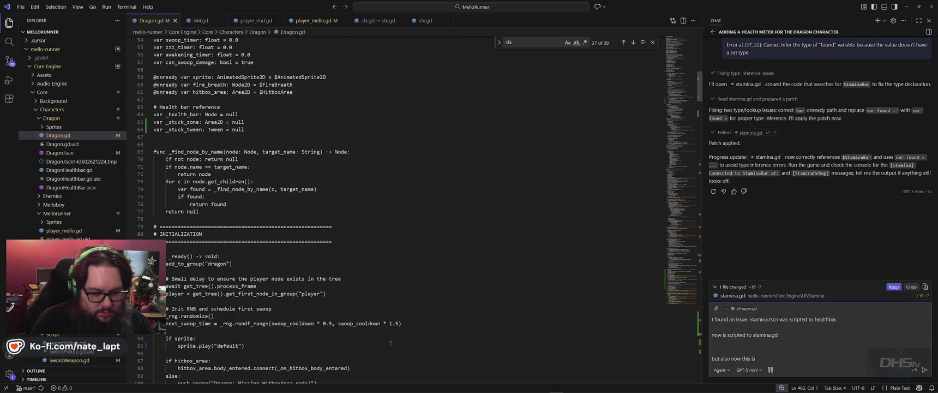
key(shift+Return)
text(Invalid call. Nonexistent function 'find_node' in base 'Window'.)
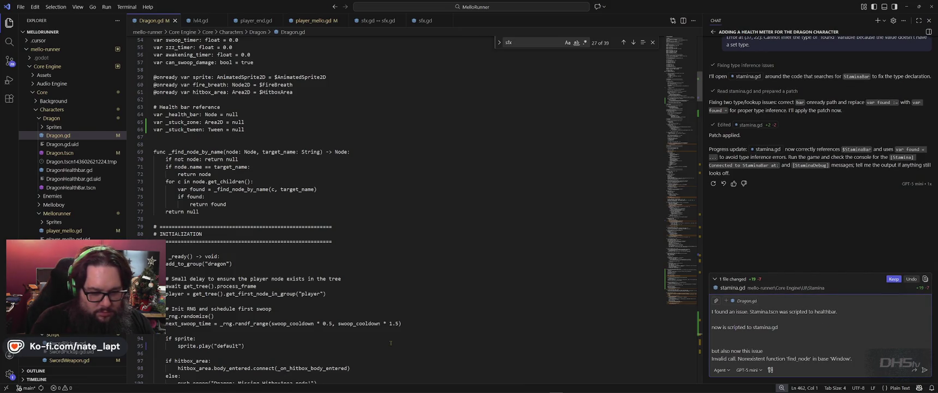
key(alt+Tab)
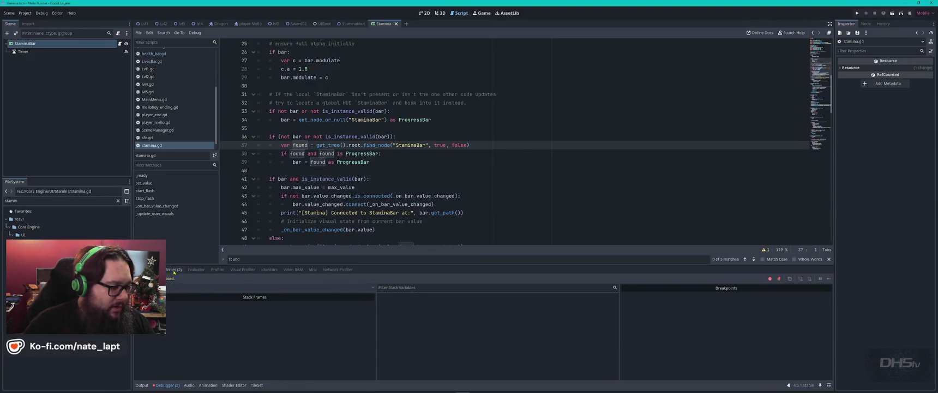
- Show the debugger Errors tab and expand the nonexistent find_node in base 'Window' error
click(174, 268)
mouse_move(196, 298)
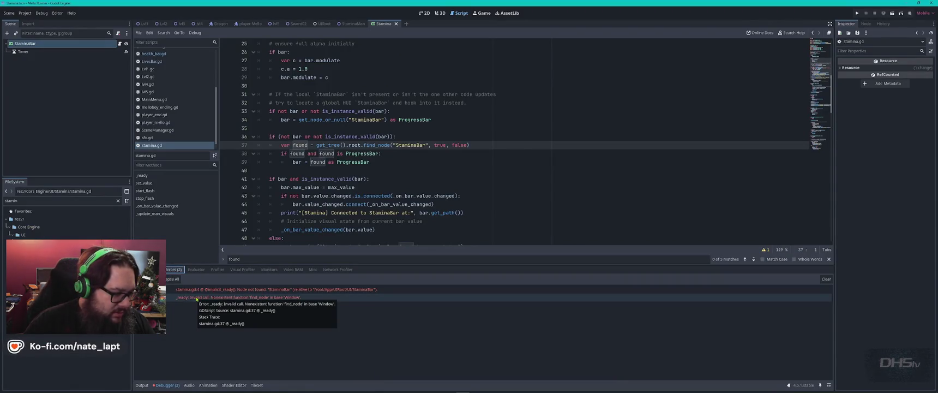
click(197, 299)
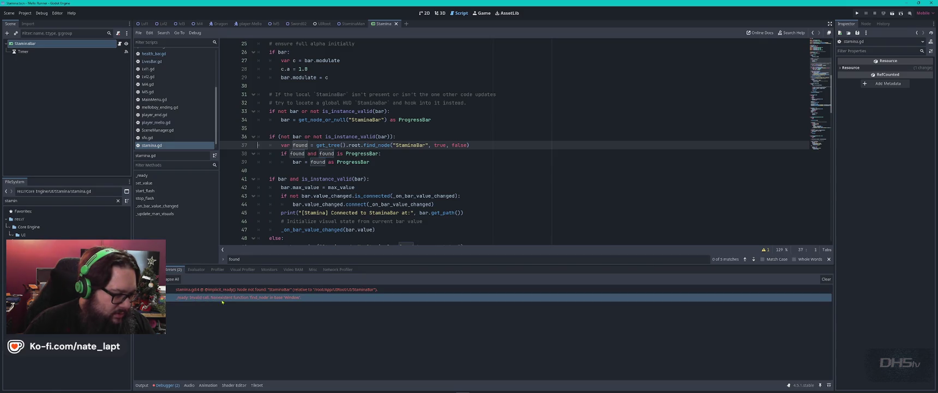
double_click(209, 298)
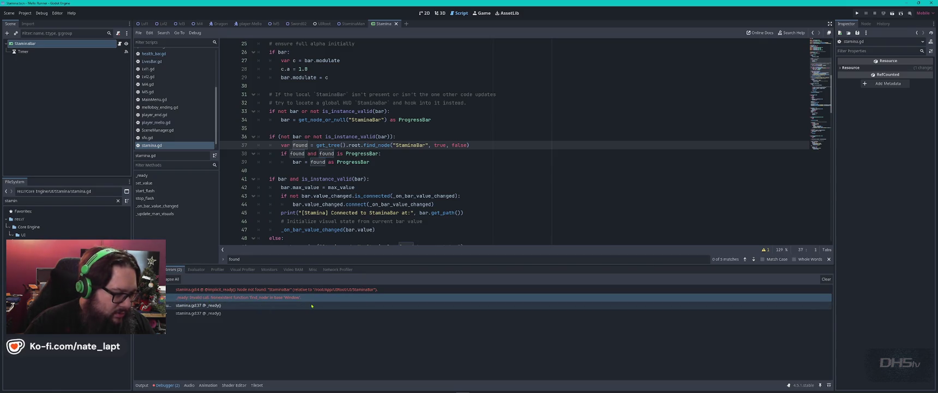
mouse_move(309, 302)
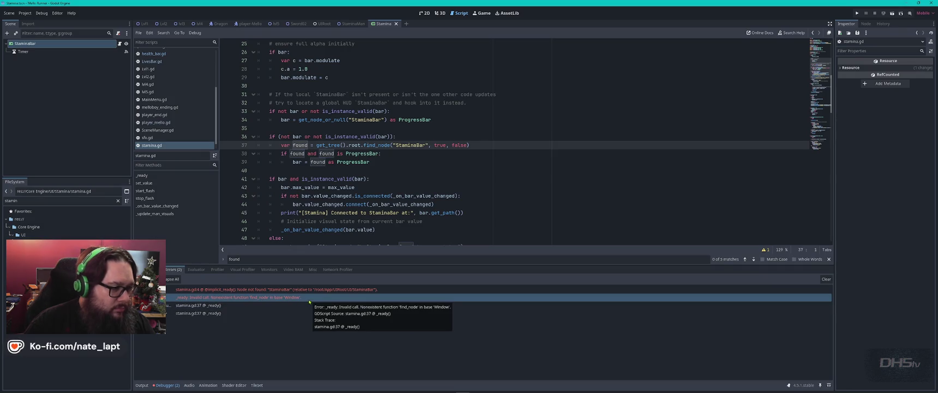
key(alt+Tab)
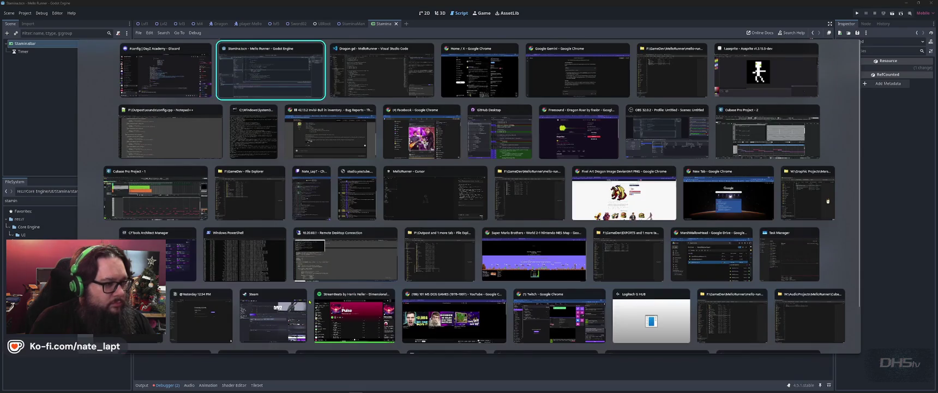
- Send the stamina.gd request to the VS Code agent and let it patch the StaminaBar lookup
key(alt+Tab)
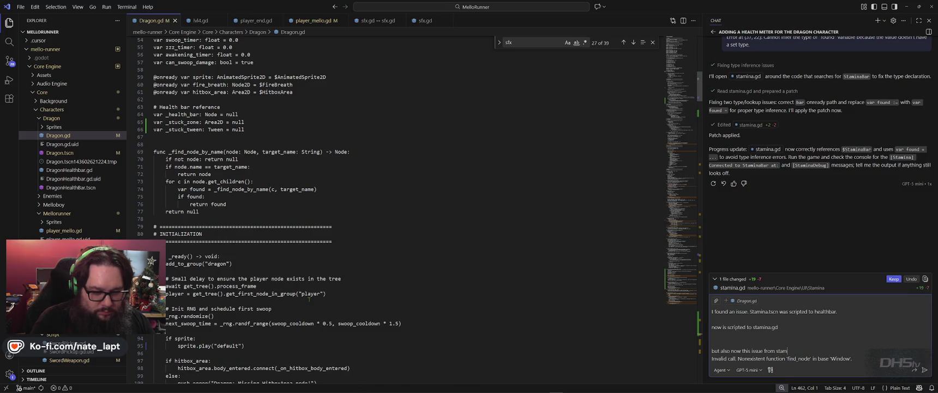
text(.gd)
key(Return)
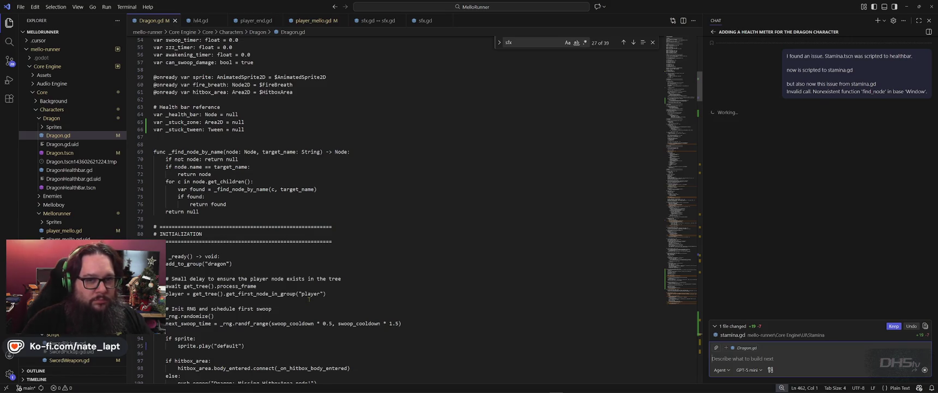
key(alt+Tab)
key(alt+Tab)
key(Escape)
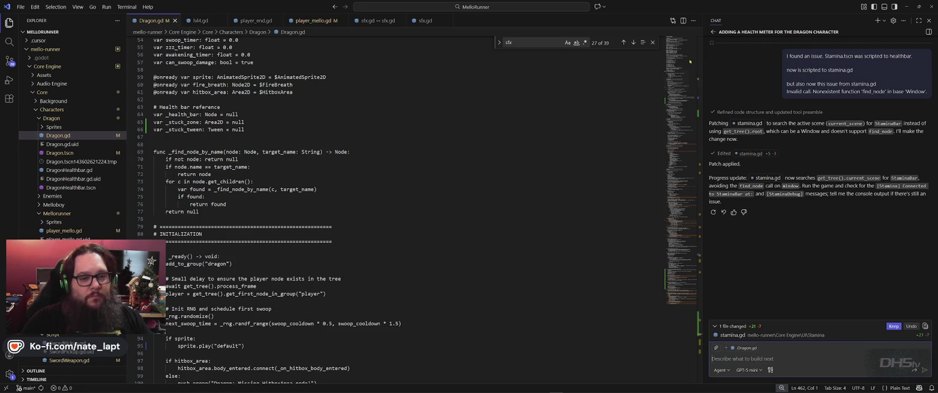
key(alt+Tab)
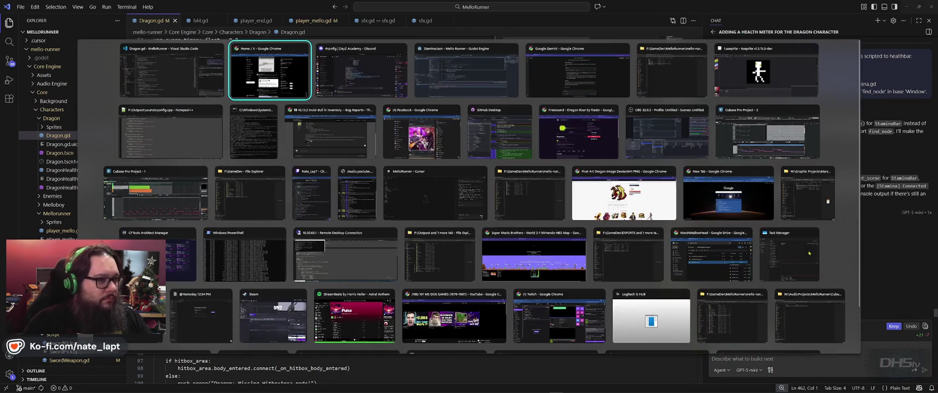
- Run the patched game and jump from the StaminaBar not-found error to stamina.gd line 4
key(Tab)
key(Tab)
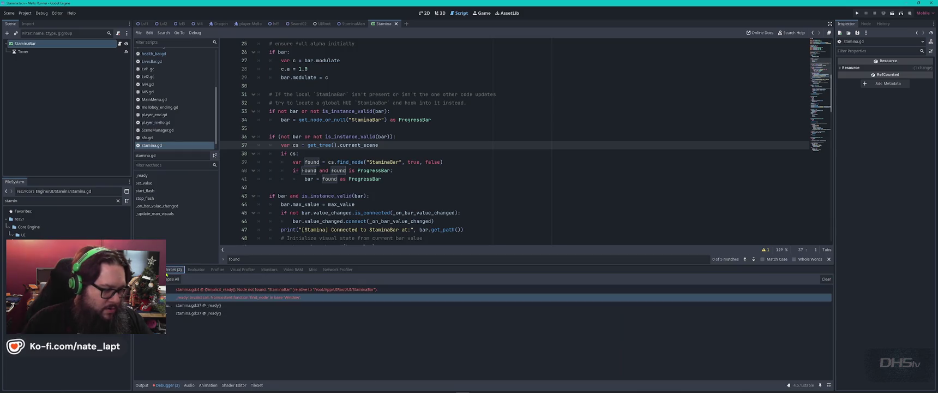
key(F5)
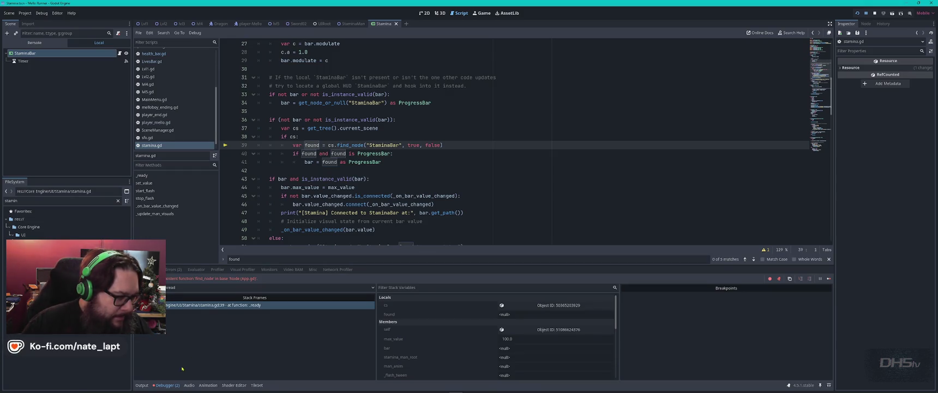
click(171, 269)
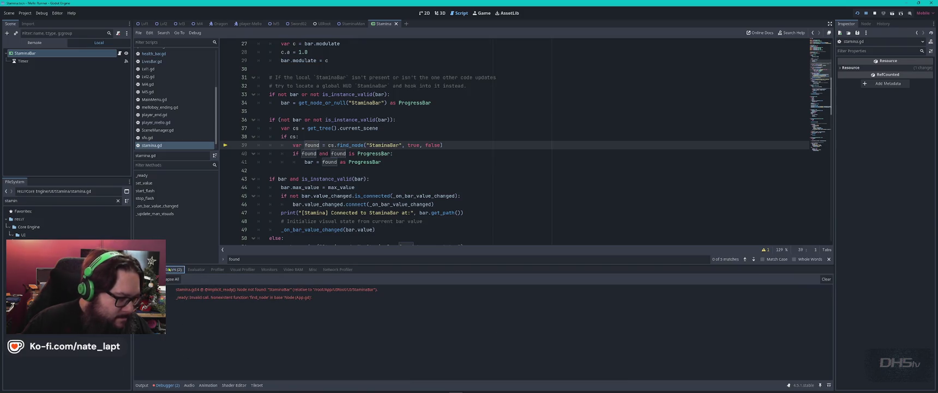
double_click(190, 290)
mouse_move(189, 290)
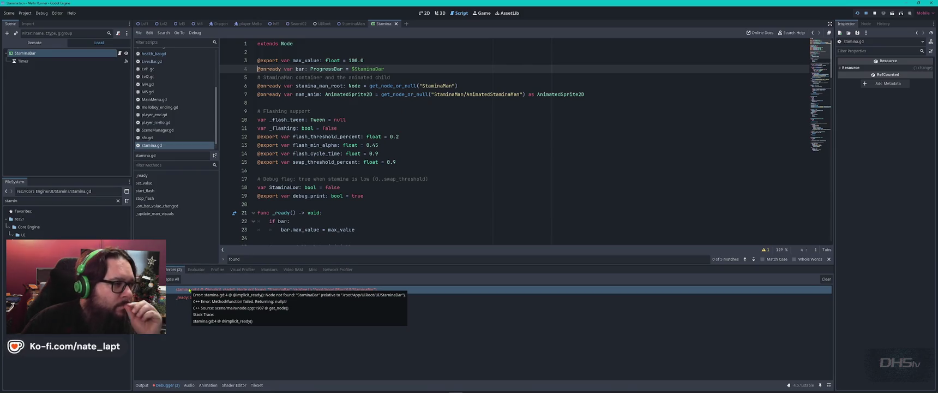
- Replace $StaminaBar on line 4 with the dragged-in StaminaBar node path and save
drag(24, 55, 427, 69)
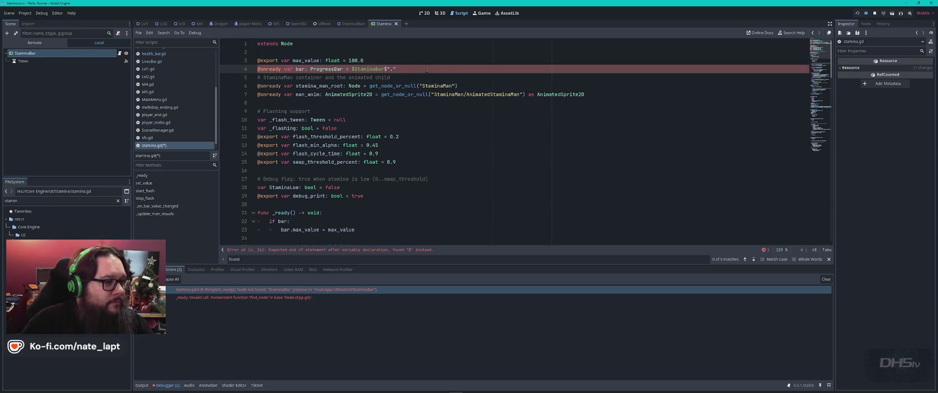
drag(385, 69, 352, 69)
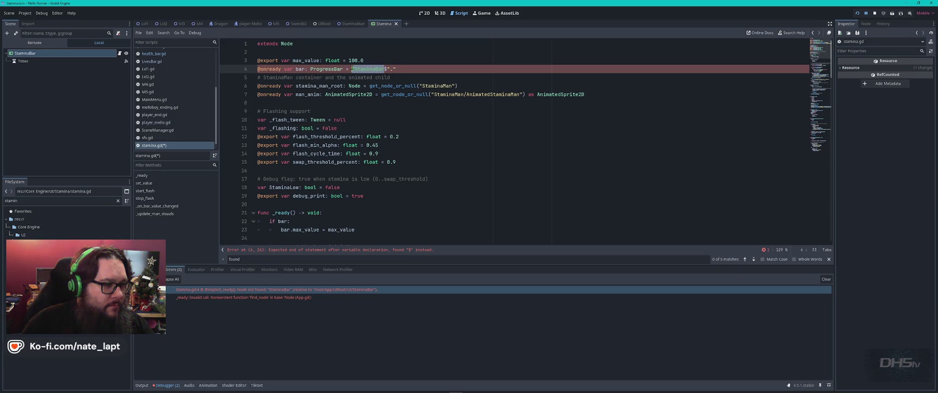
key(ctrl+s)
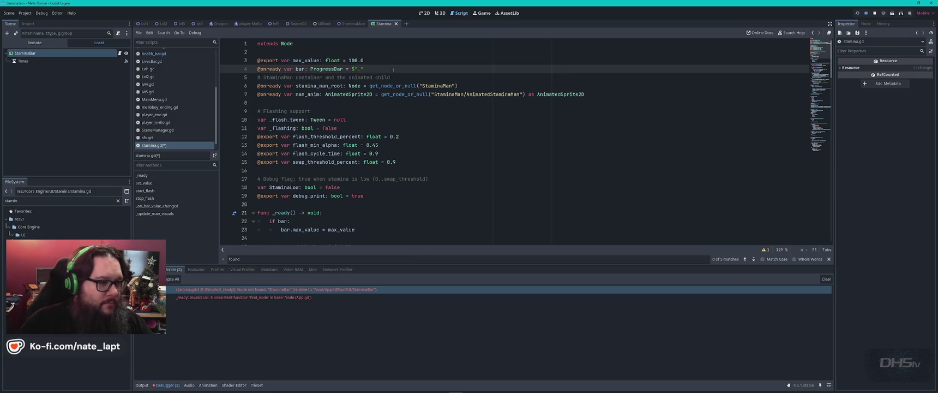
- Rerun into the Node2D-to-ProgressBar type error, then open health_bar.gd for comparison
key(F5)
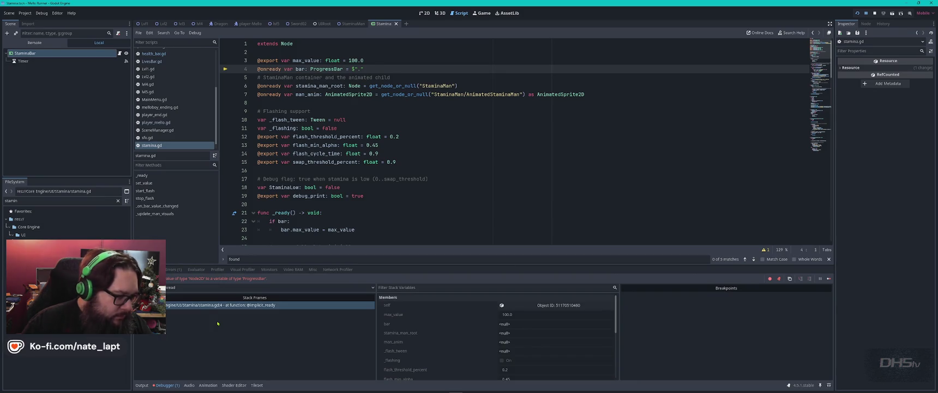
click(306, 44)
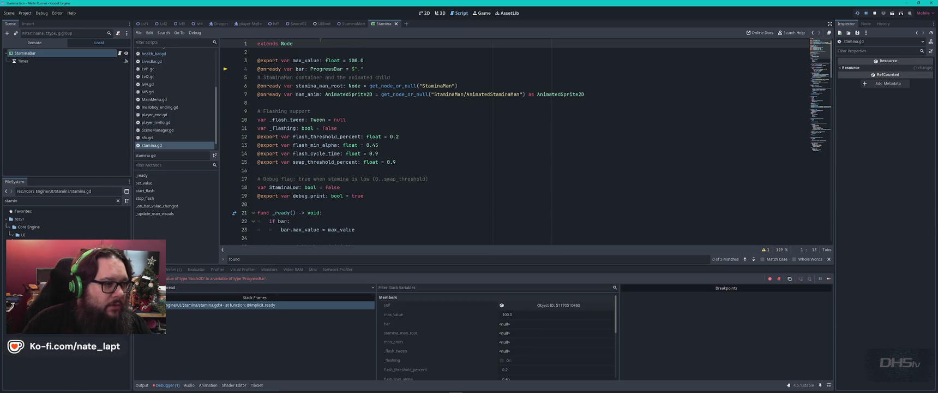
click(180, 53)
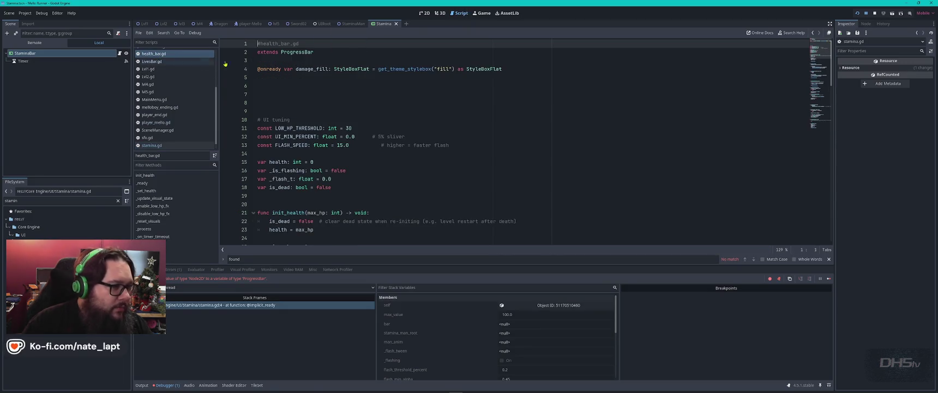
- Copy ProgressBar from health_bar.gd over Node on stamina.gd's extends line and run the scene
double_click(300, 53)
key(ctrl+c)
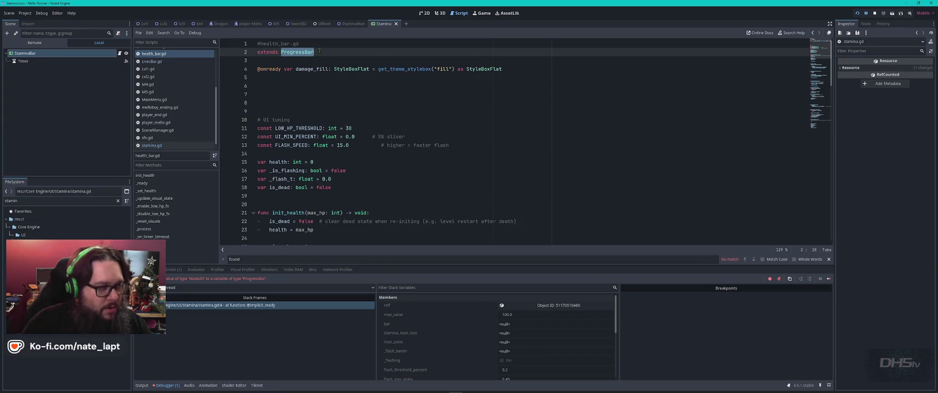
click(163, 145)
double_click(287, 44)
key(ctrl+v)
key(F6)
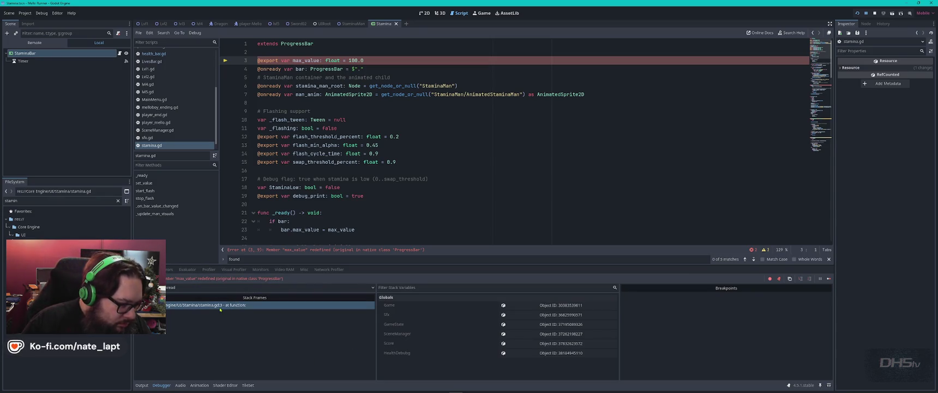
click(283, 250)
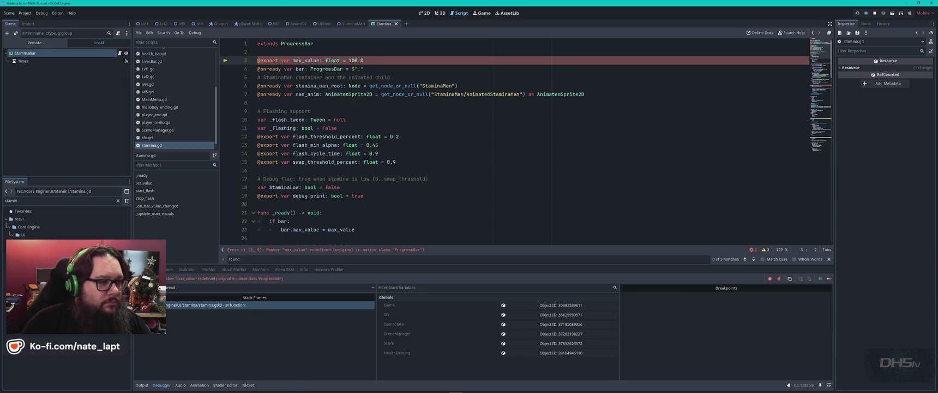
key(BackSpace)
key(BackSpace)
key(BackSpace)
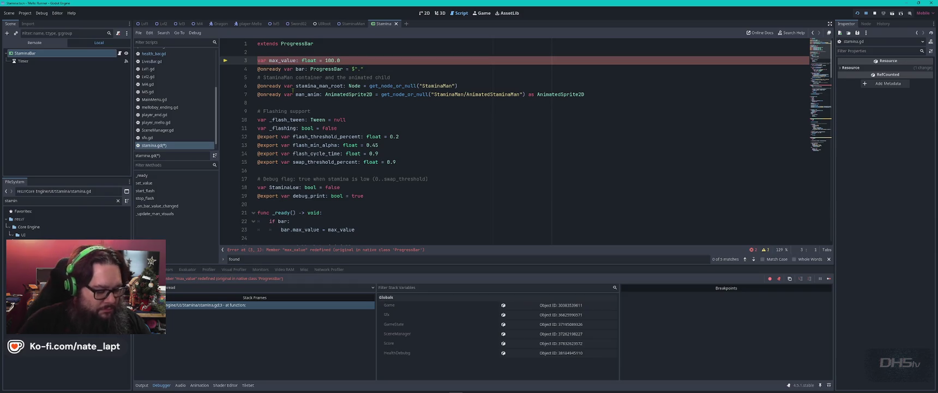
key(ctrl+s)
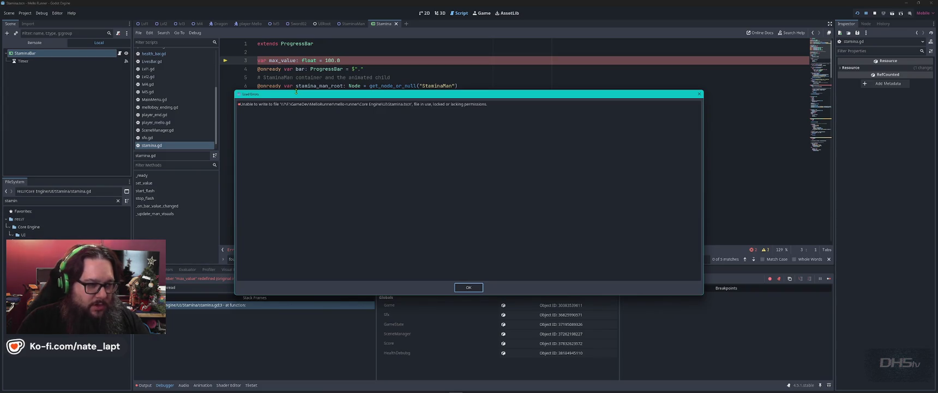
key(Return)
key(F8)
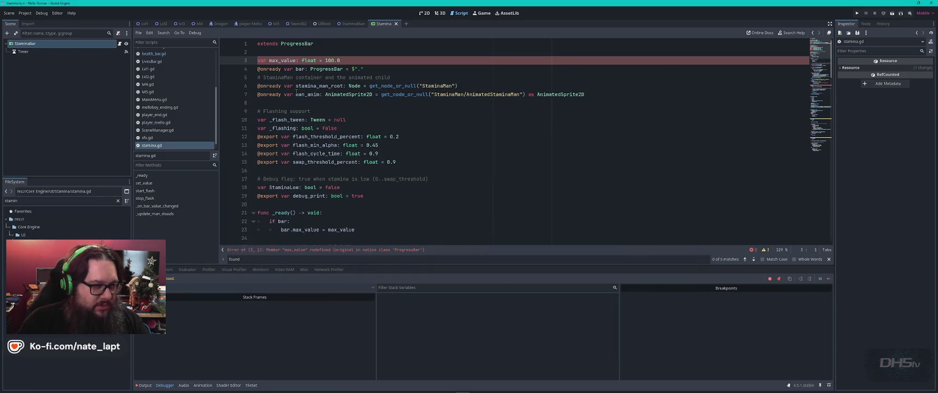
key(F5)
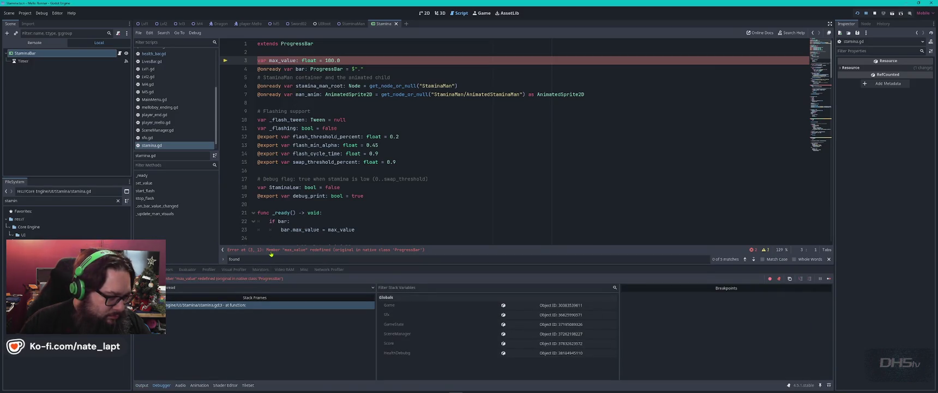
key(ctrl+z)
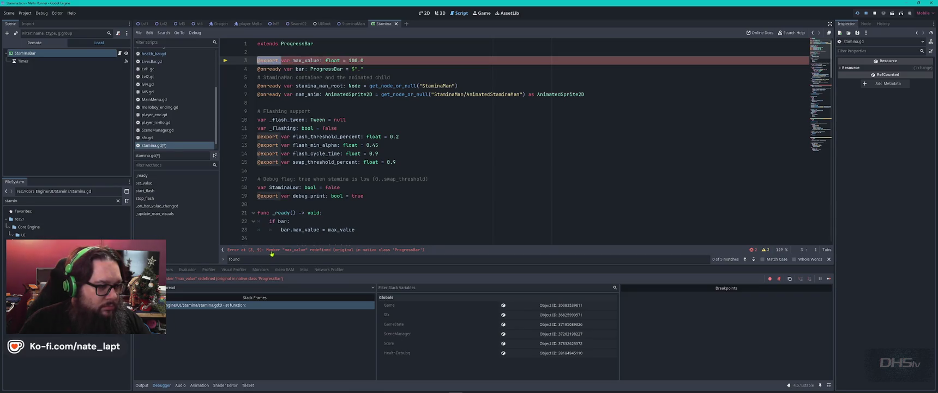
key(alt+Tab)
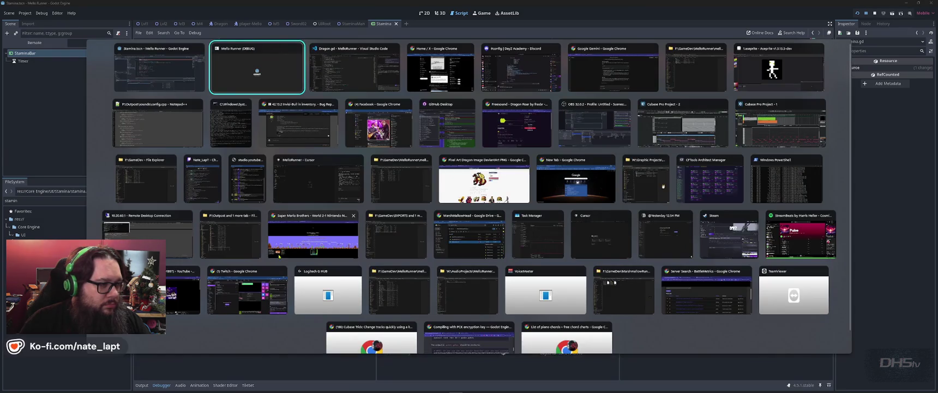
key(alt+Tab)
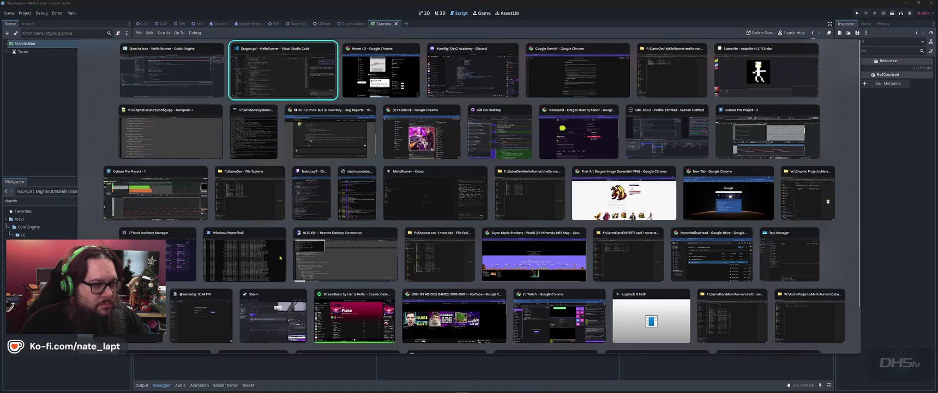
key(Tab)
key(Tab)
key(Tab)
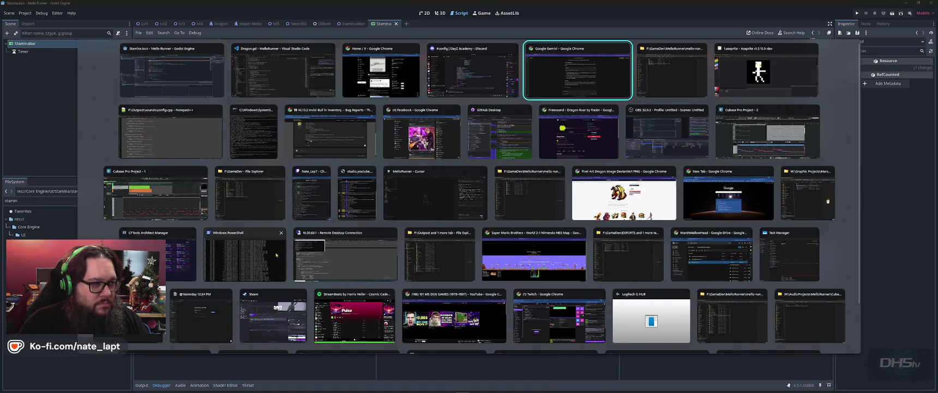
- Paste the max_value redefined error into the VS Code chat and send it to the agent
click(283, 71)
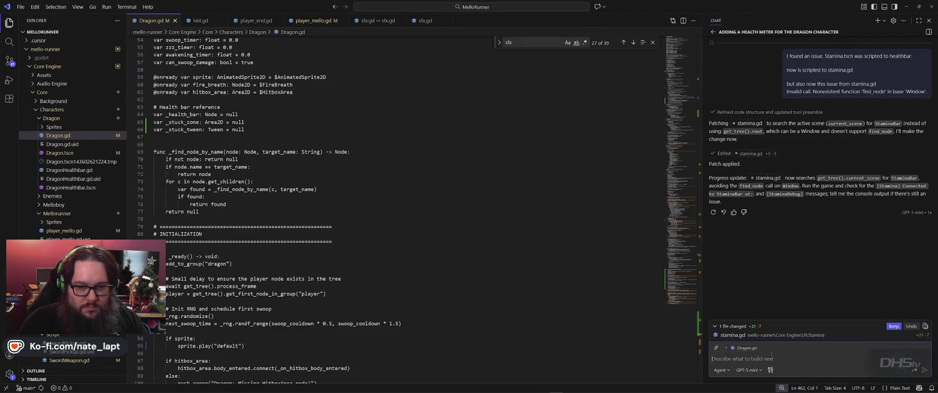
text(Error at (3, 9): Member "max_value" redefined (original in native class "ProgressBar"))
key(Return)
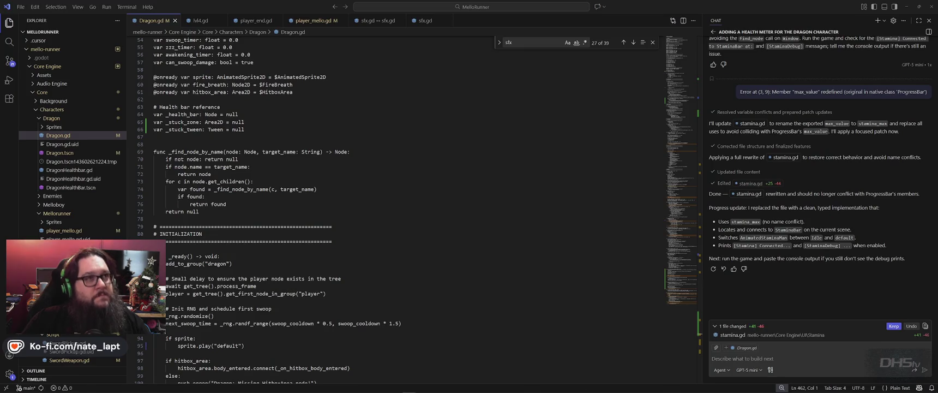
key(alt+Tab)
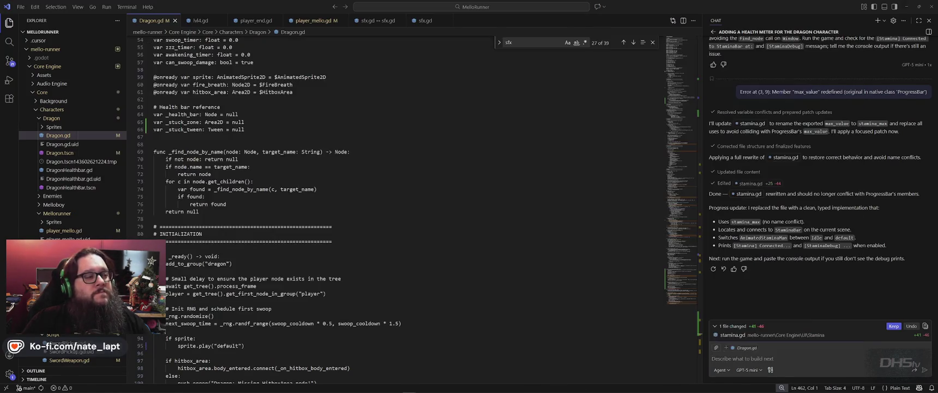
key(alt+Tab)
key(alt+Tab)
key(Escape)
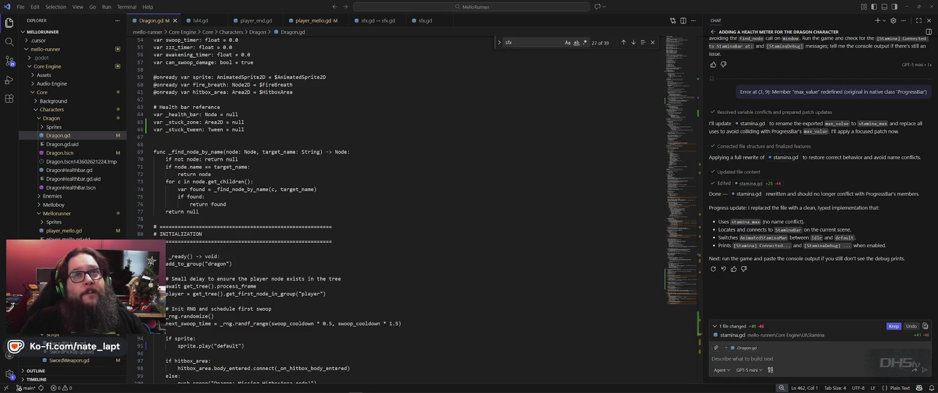
click(817, 274)
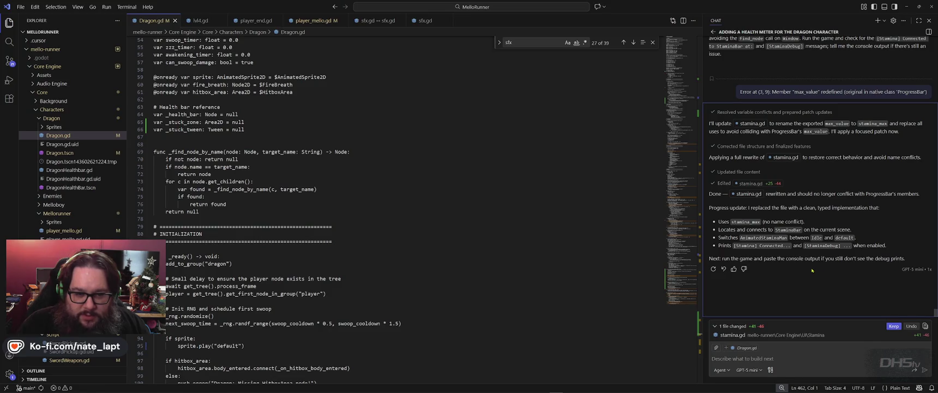
key(alt+Tab)
key(alt+Tab)
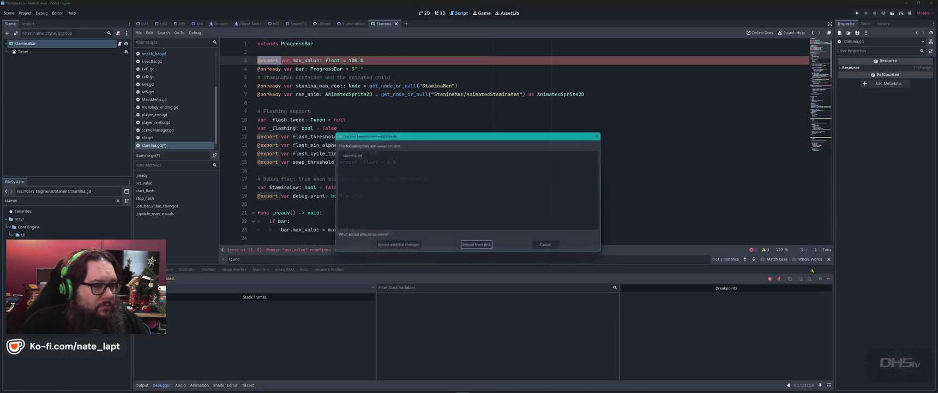
- Reload the rewritten stamina.gd from disk and run the game
click(478, 248)
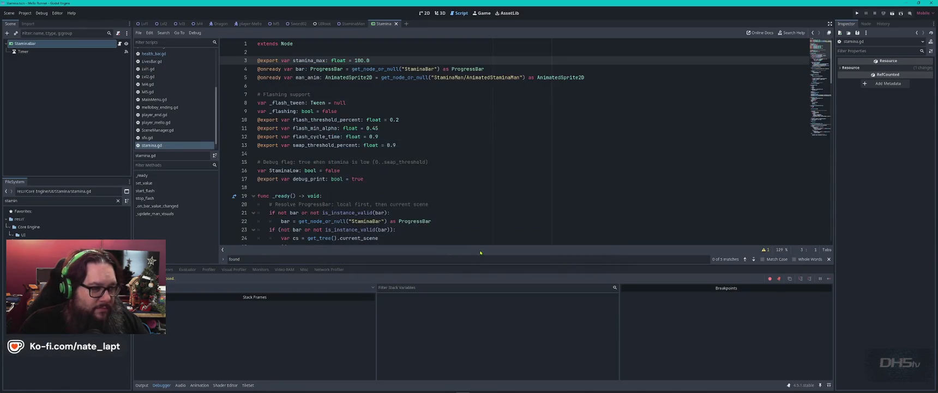
key(F5)
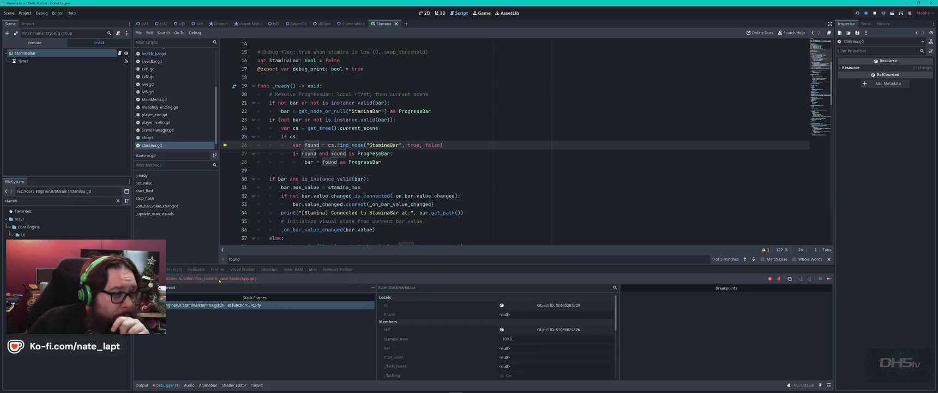
scroll(412, 191, up, 1)
scroll(413, 191, up, 1)
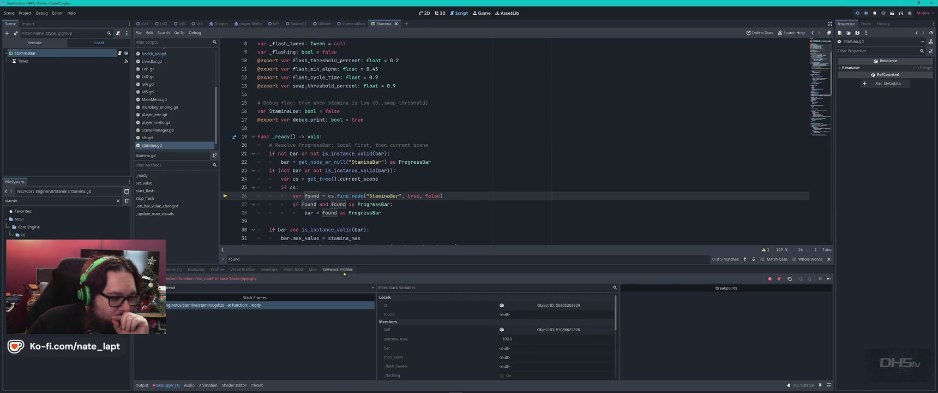
- Show the find_node error in the Errors list and select _ready lines 19–28
click(174, 269)
click(230, 290)
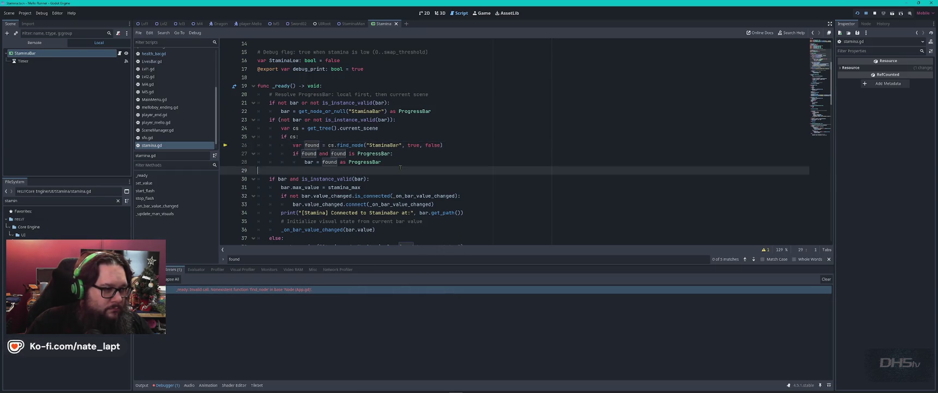
drag(401, 166, 252, 85)
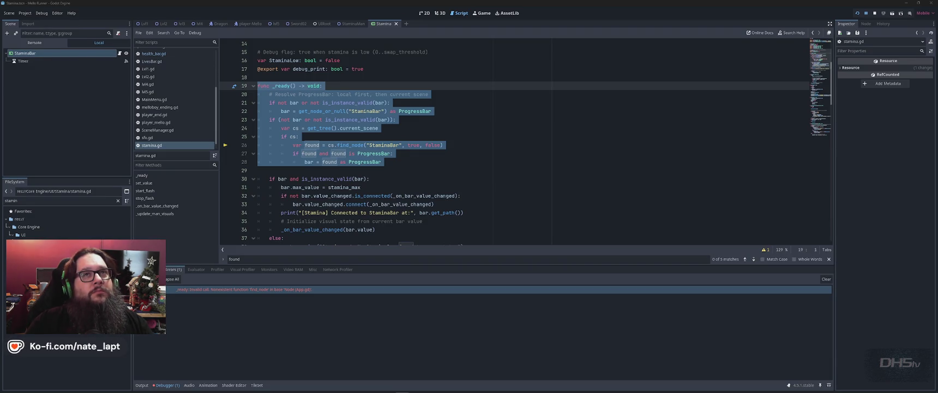
- Draft a chat request to roll back the hour-old stamina.gd change, with the _ready code pasted in
key(super+w)
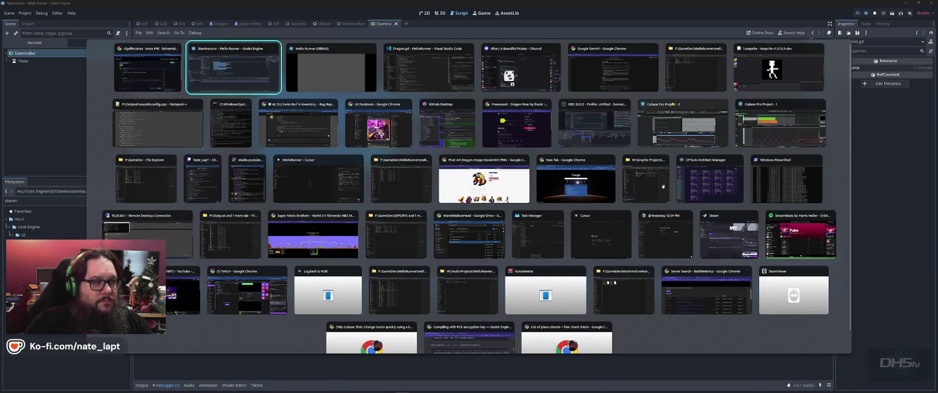
click(670, 98)
key(alt+Tab)
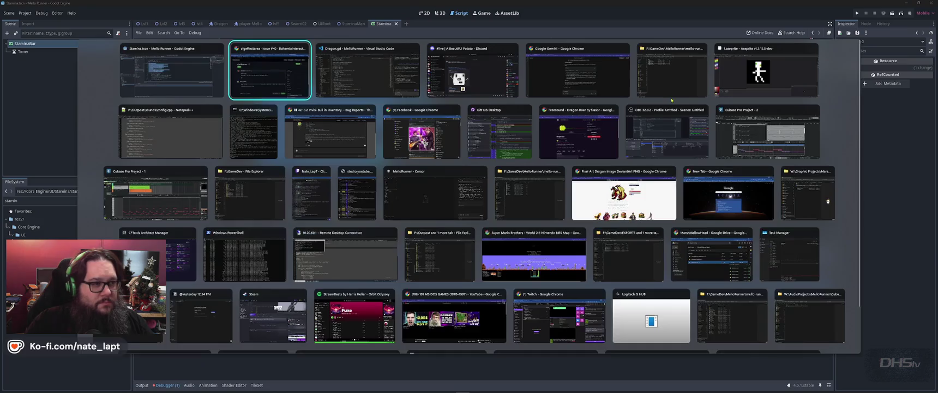
key(alt+Tab)
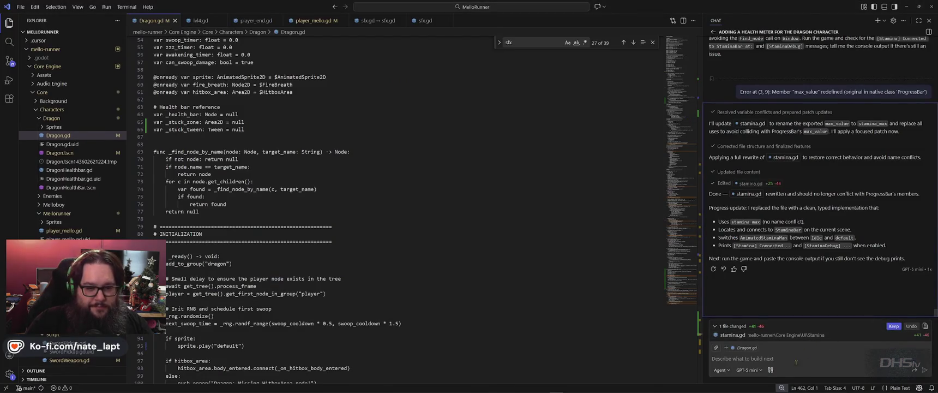
text(Lets roll back the stamina.gd chag)
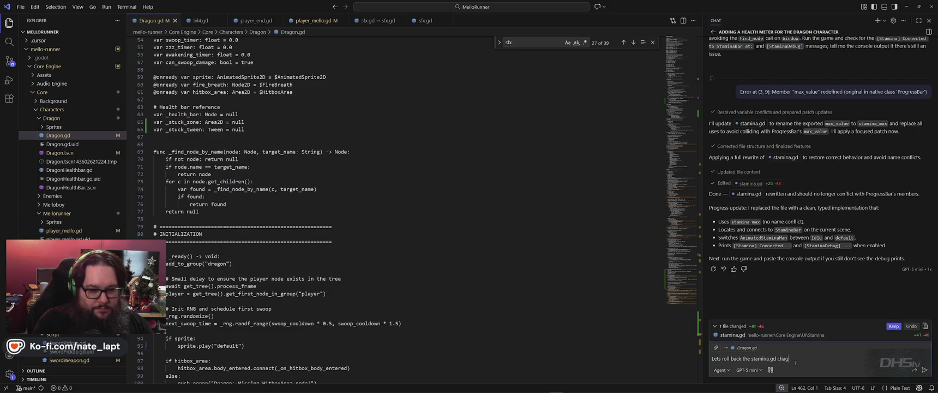
text(rom)
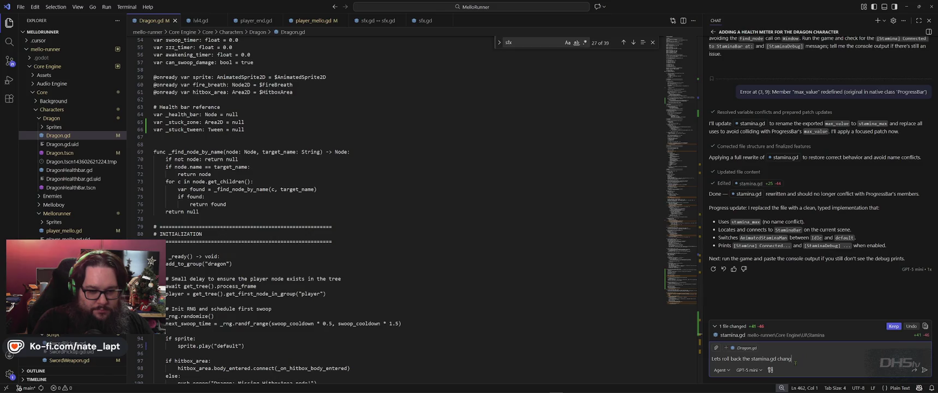
text(bout)
text( hour ago)
key(ctrl+v)
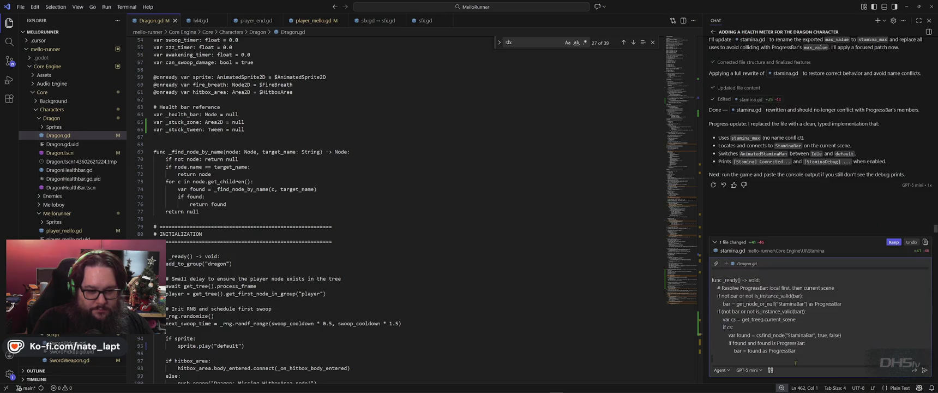
scroll(834, 292, up, 2)
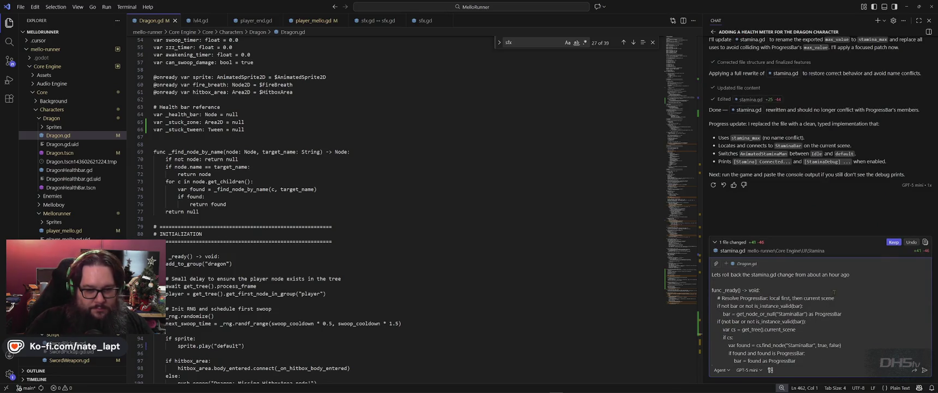
key(alt+Tab)
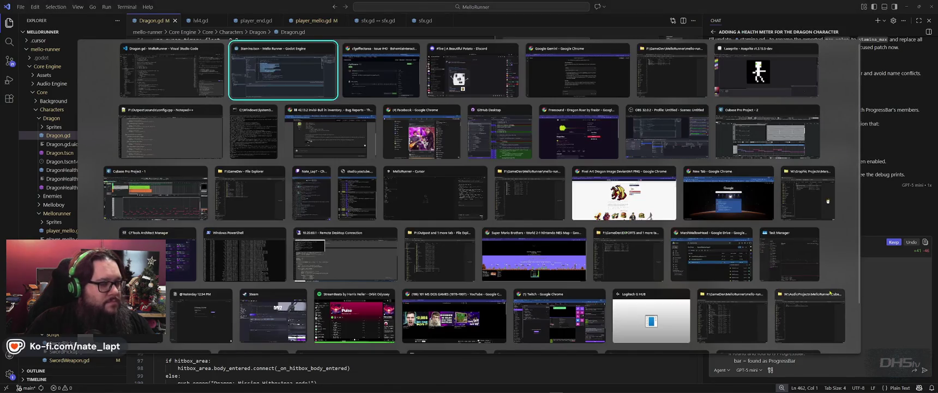
- Expand the find_node error to list its _ready() stack entries and select code lines 25–28
right_click(264, 290)
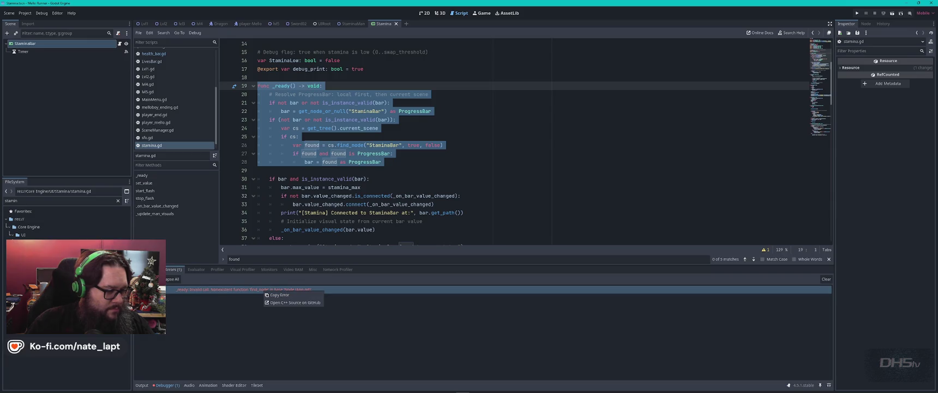
click(279, 295)
click(260, 289)
mouse_move(266, 292)
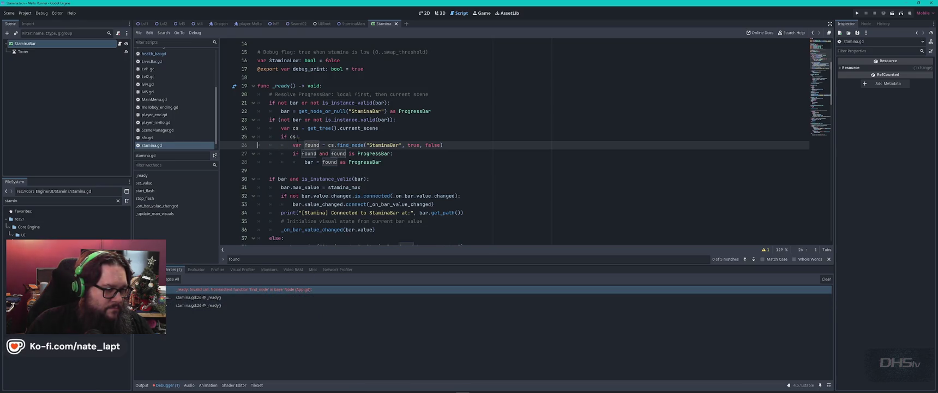
drag(424, 129, 426, 160)
- Trim the surplus pasted code from the chat draft and select the find_node error in Godot
key(alt+Tab)
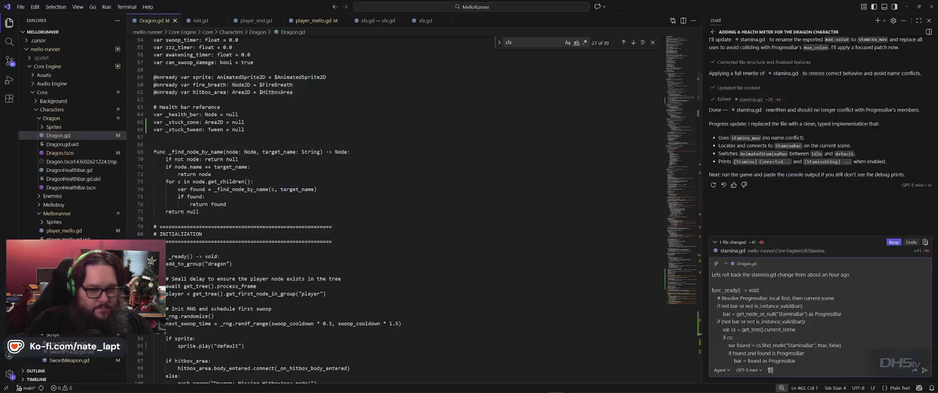
mouse_move(712, 290)
mouse_down()
mouse_move(840, 360)
mouse_move(807, 328)
mouse_up()
key(BackSpace)
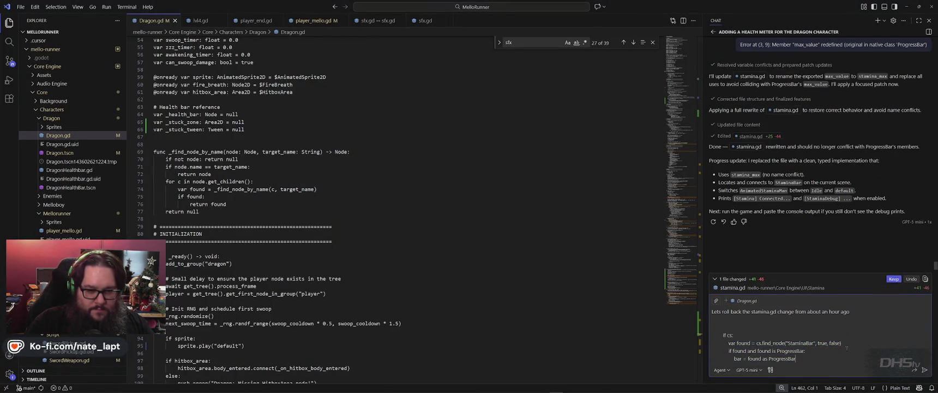
key(alt+Tab)
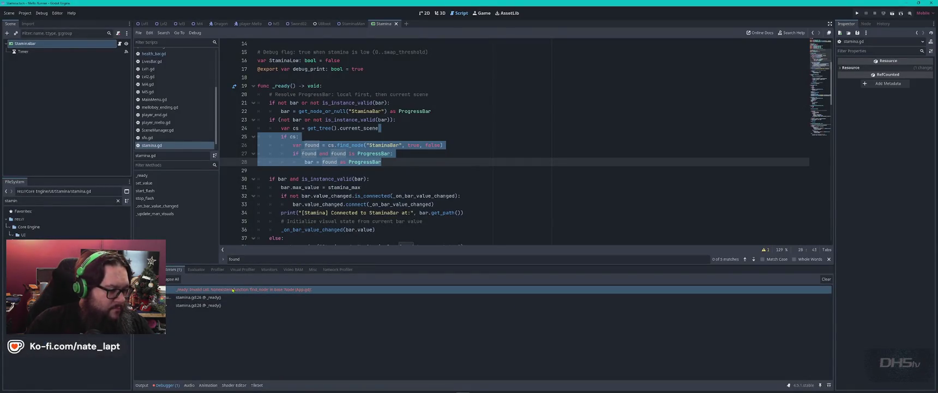
click(183, 292)
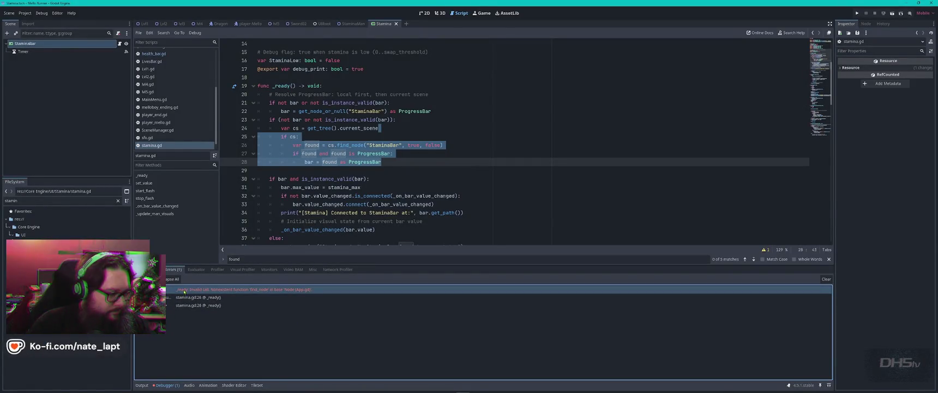
- Resend the rollback request to the agent with the find_node error trace included
key(alt+Tab)
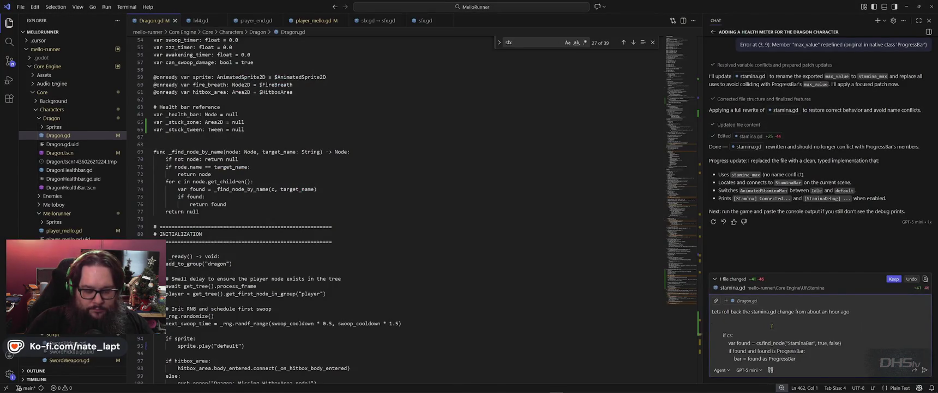
key(Return)
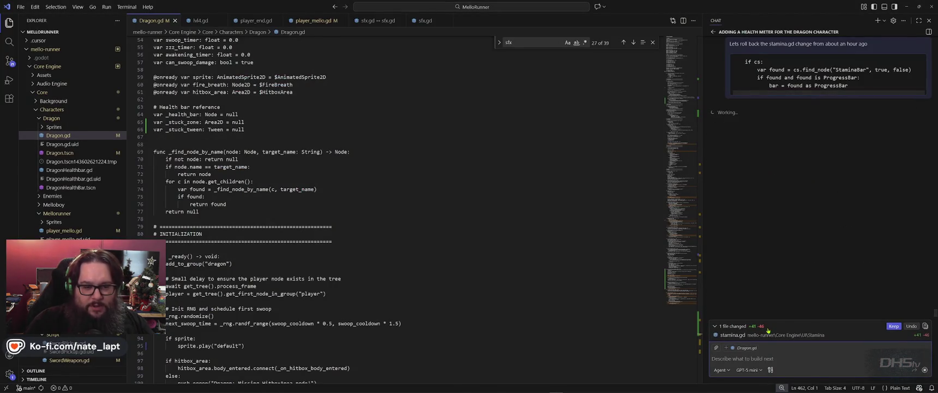
text(E 0:00:01:155   _ready: Invalid call. Nonexistent function 'find_node' in base 'Node (App.gd)'.   <GDScript Source>stamina.gd:26 @ _ready()   <Stack Trace> stamina.gd:26 @ _ready())
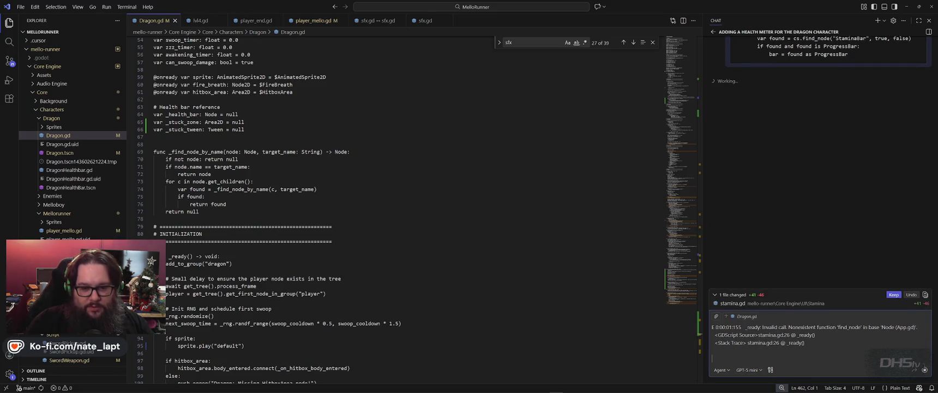
click(925, 370)
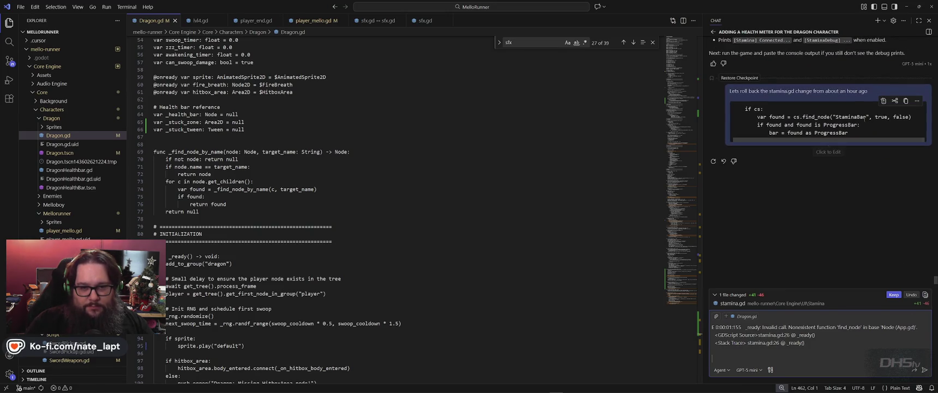
click(831, 130)
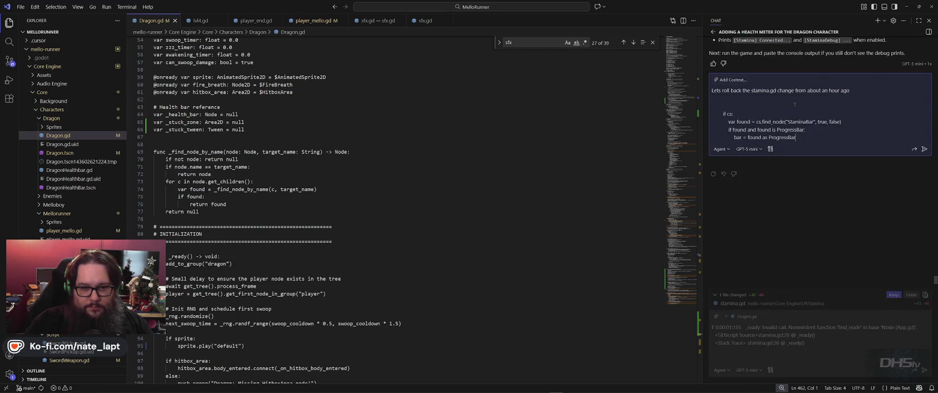
text(E 0:00:01:155   _ready: Invalid call. Nonexistent function 'find_node' in base 'Node (App.gd)'.   <GDScript Source>stamina.gd:26 @ _ready()   <Stack Trace> stamina.gd:26 @ _ready())
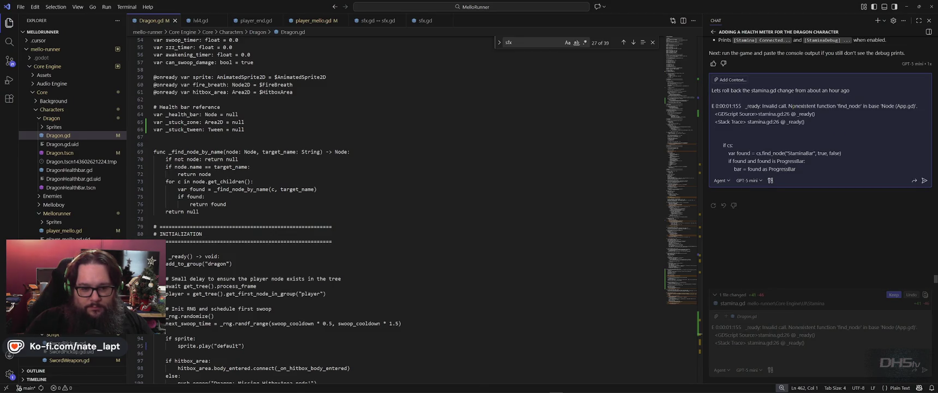
key(Return)
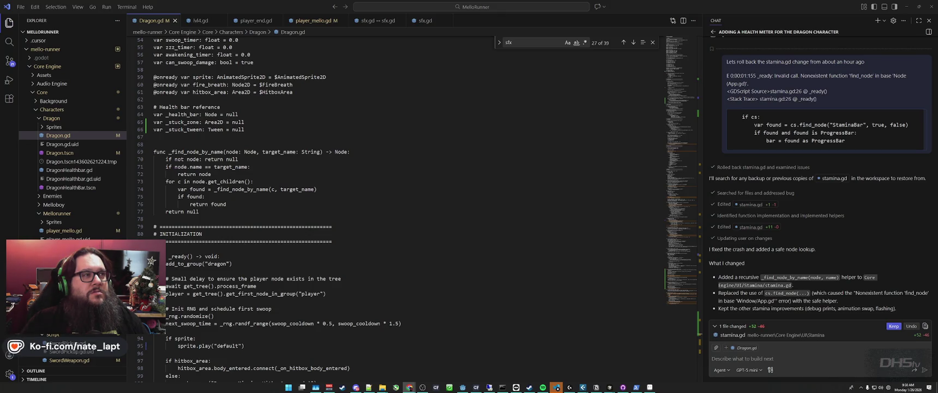
- Let the agent finish adding the recursive _find_node_by_name helper to stamina.gd, then return to Godot
click(712, 358)
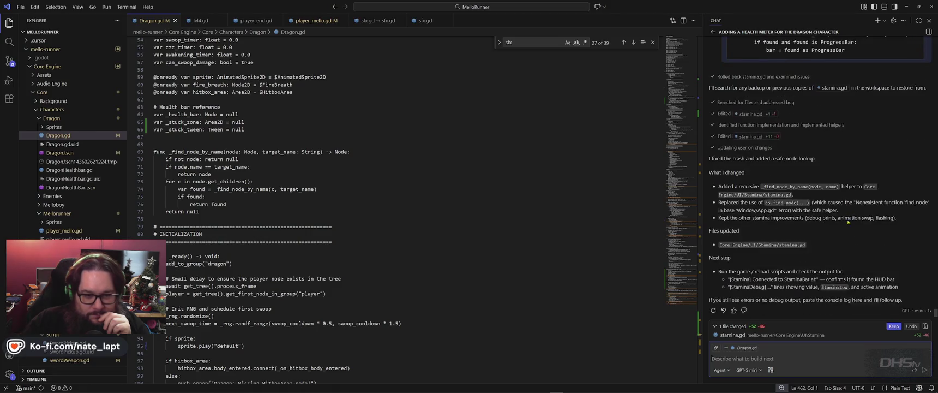
key(alt+Tab)
key(alt+Tab)
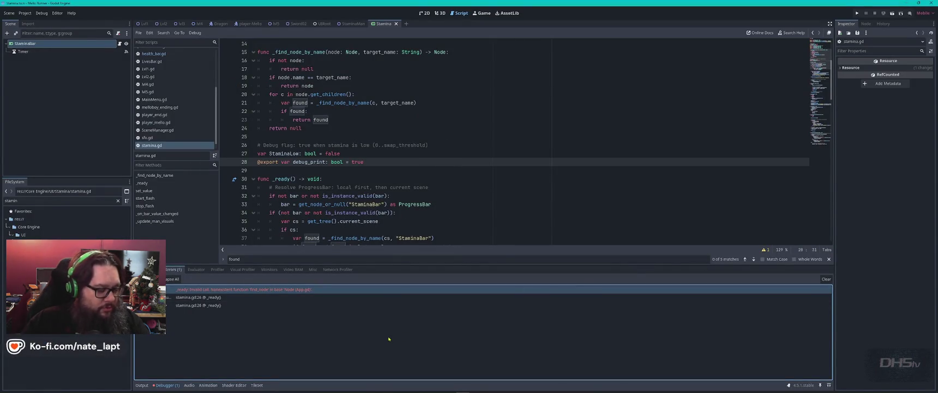
- Run the game with F5, start from the title menu, grab the sword and reach the dragon
key(F5)
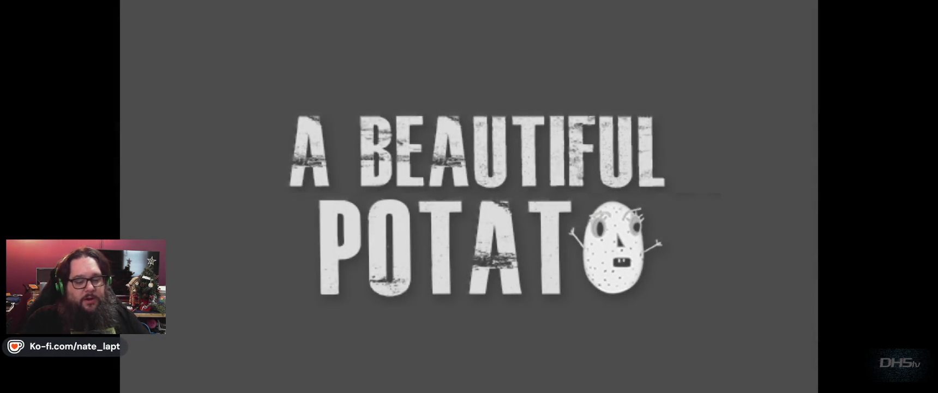
key(Return)
key(space)
key(Right)
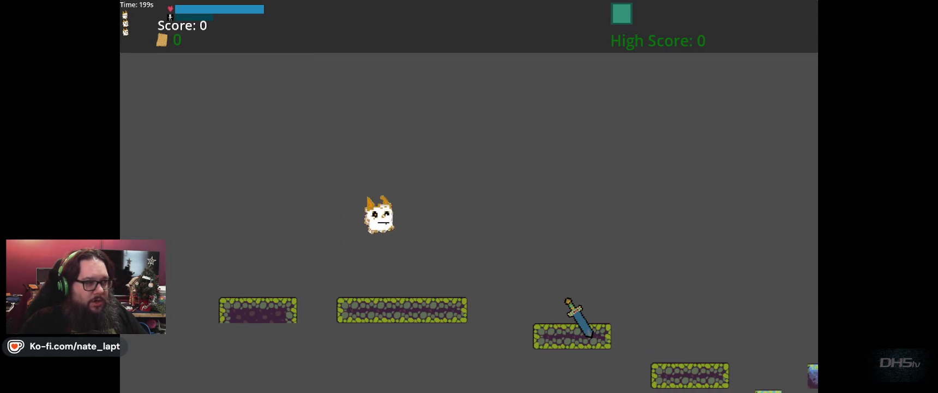
key(Right)
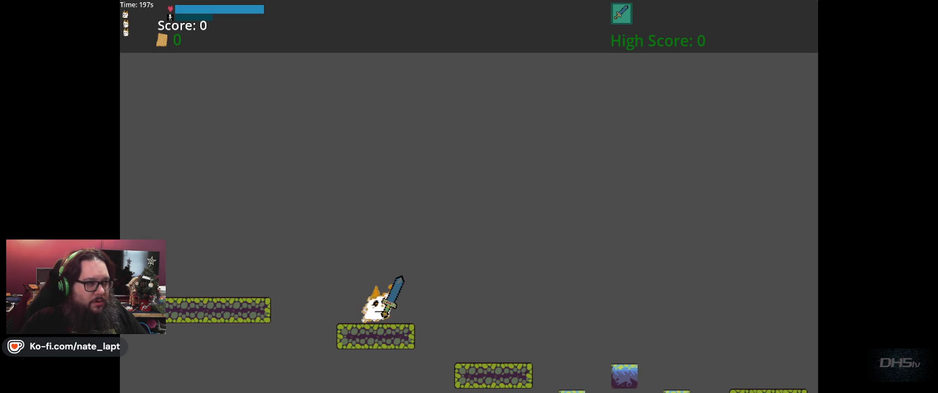
key(Left)
key(Right)
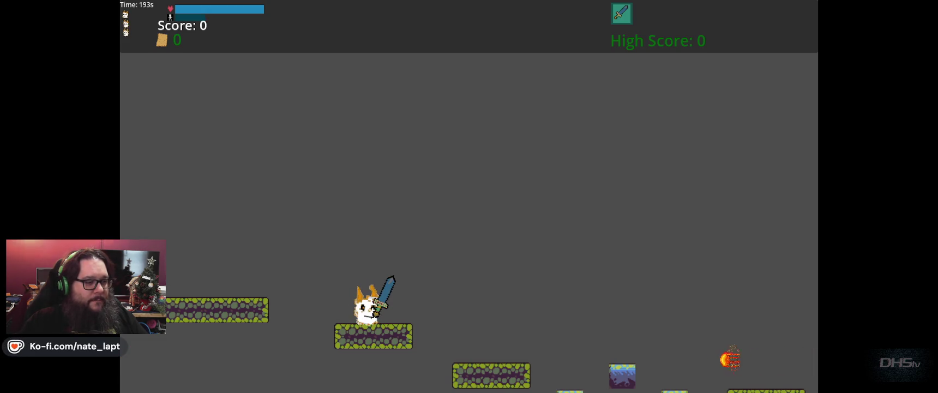
key(space)
key(Right)
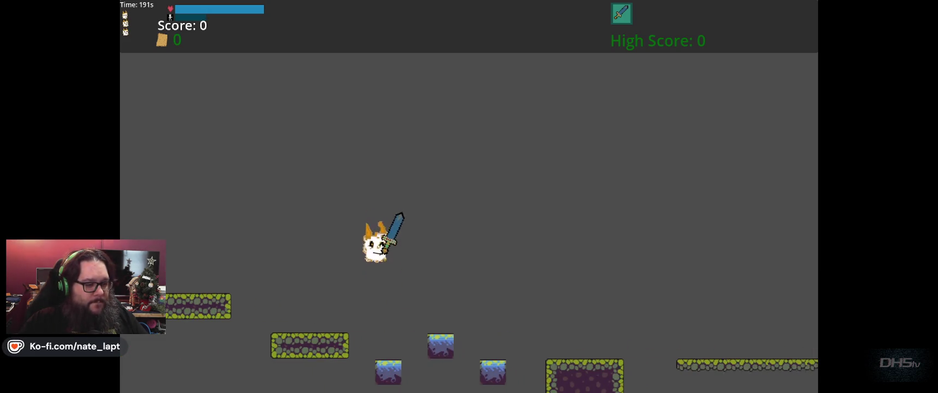
key(Right)
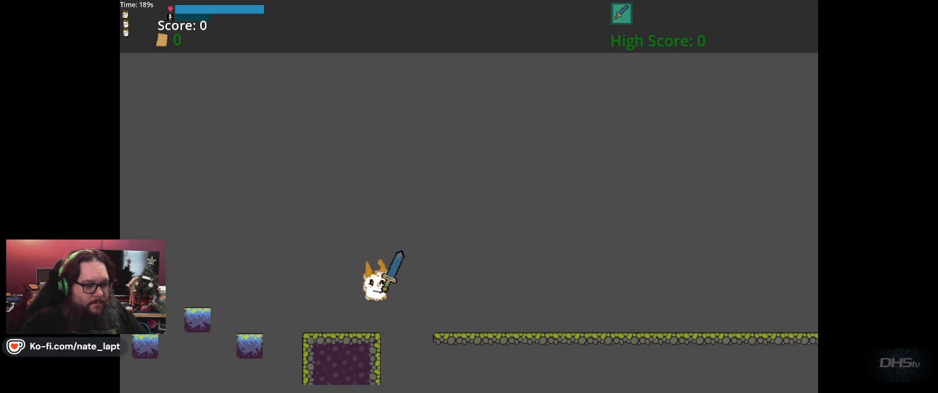
key(Right)
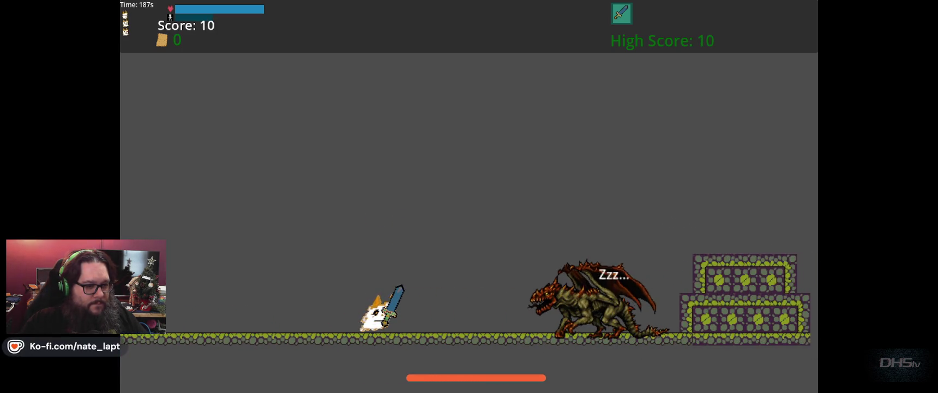
key(space)
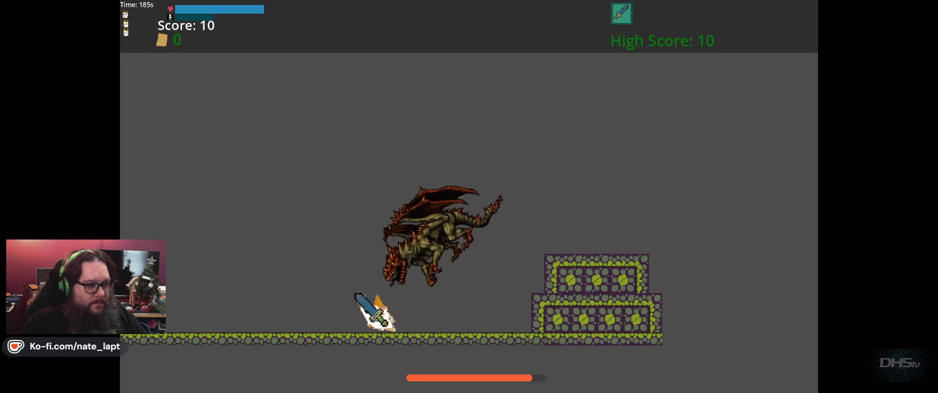
- Dodge the dragon's swoops and fire left and right while countering with attacks
key(Left)
key(Left)
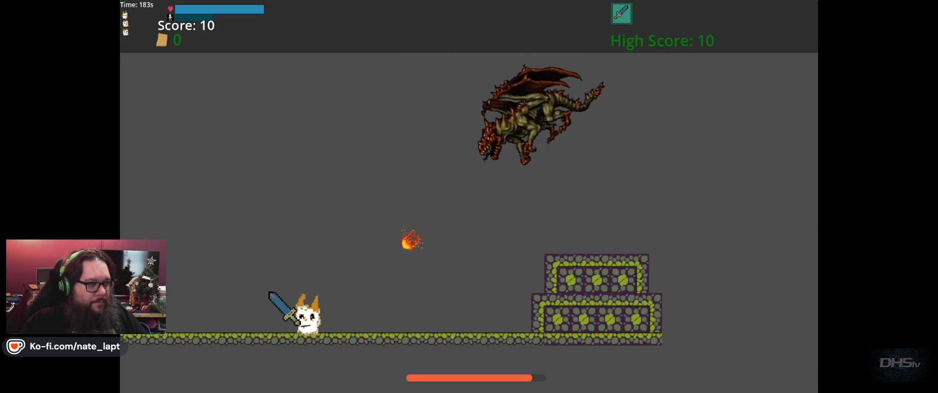
key(Right)
key(Left)
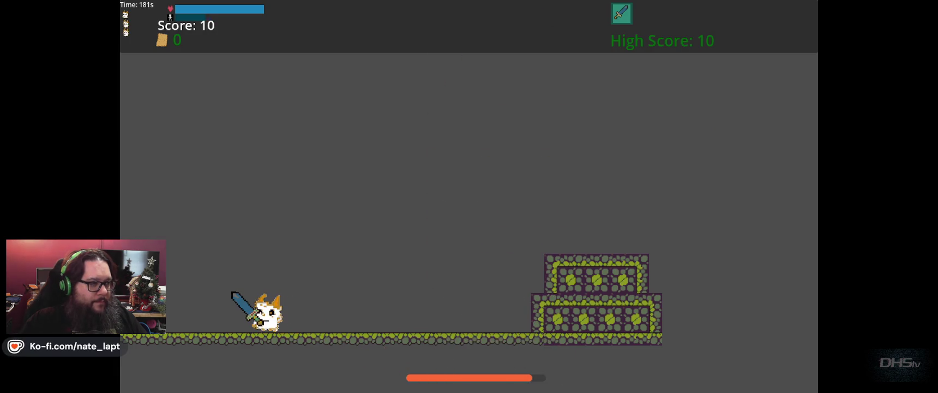
key(Right)
key(Left)
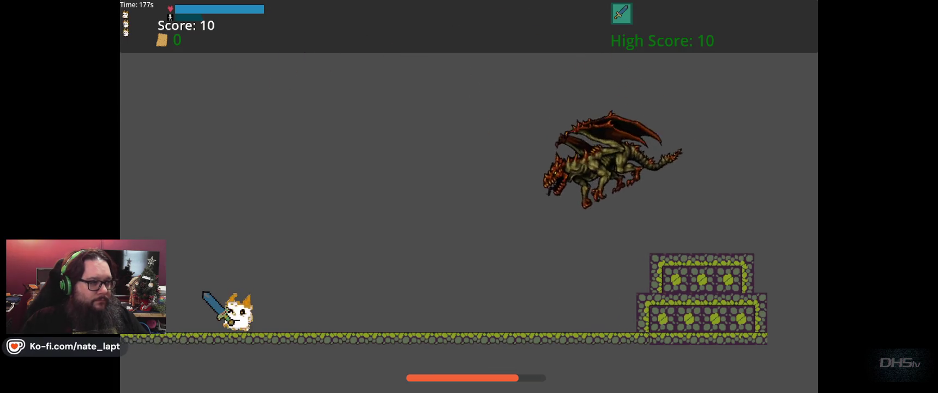
key(Right)
key(Right)
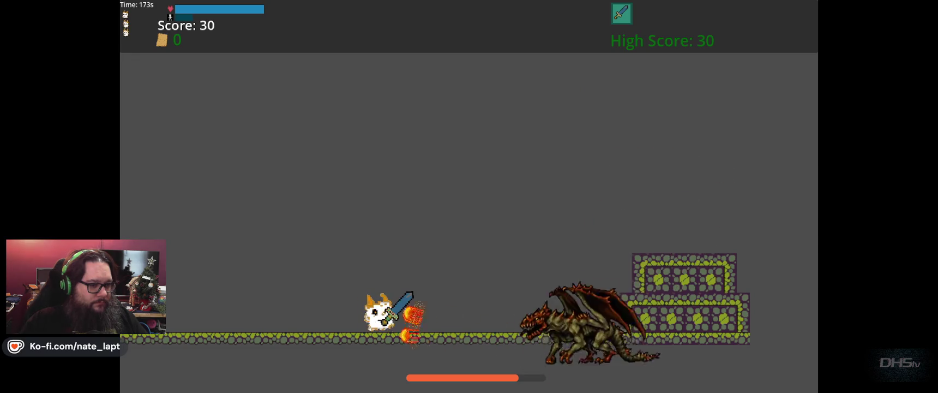
key(Right)
key(Left)
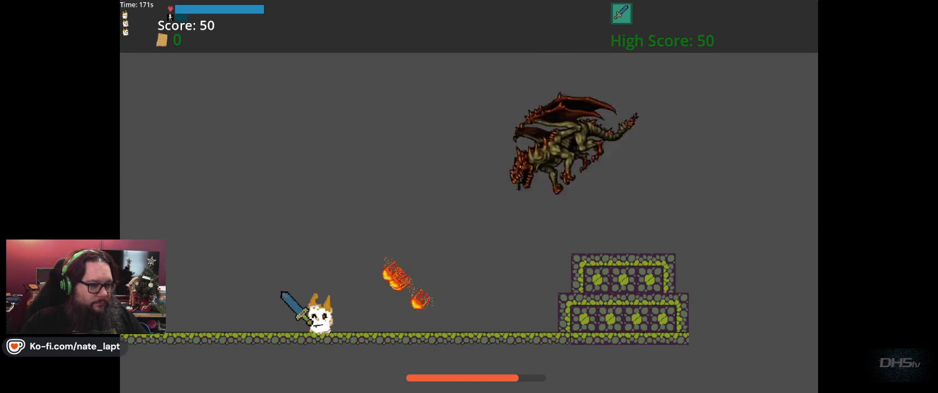
key(Left)
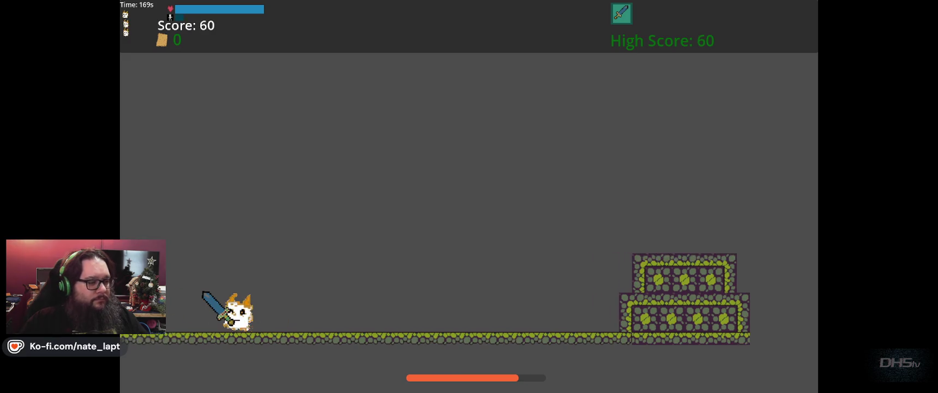
key(Right)
key(Right)
key(Left)
key(Left)
key(Right)
key(Left)
key(Right)
key(Left)
key(Right)
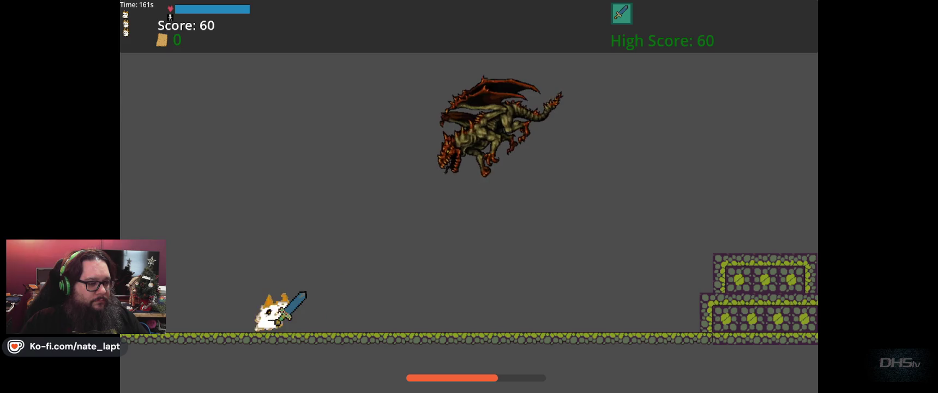
key(Right)
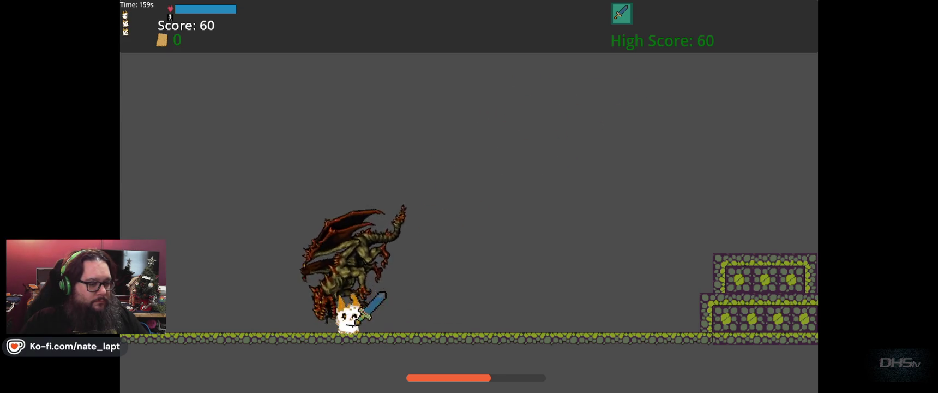
- Recover from knockback, hop onto the stone platform and back down, reaching a score of 60
key(Left)
key(Right)
key(Right)
key(Left)
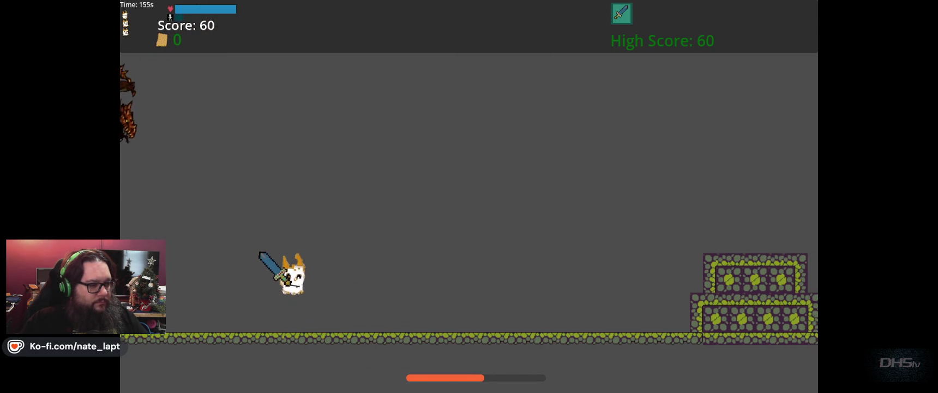
key(Right)
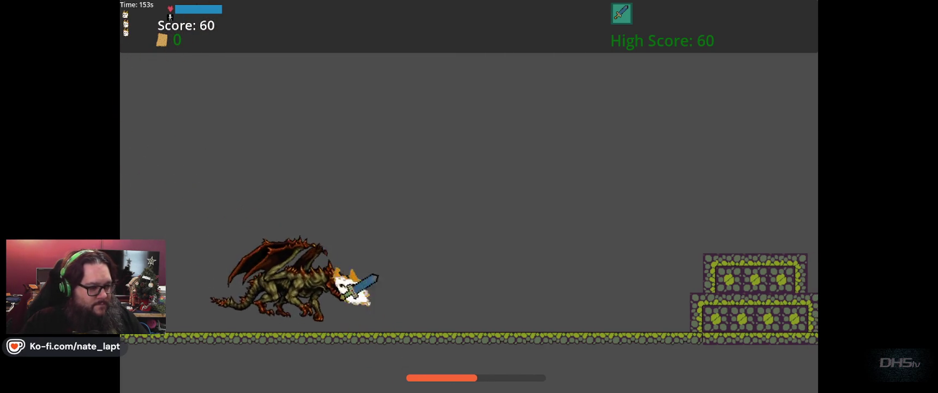
key(Right)
key(Right)
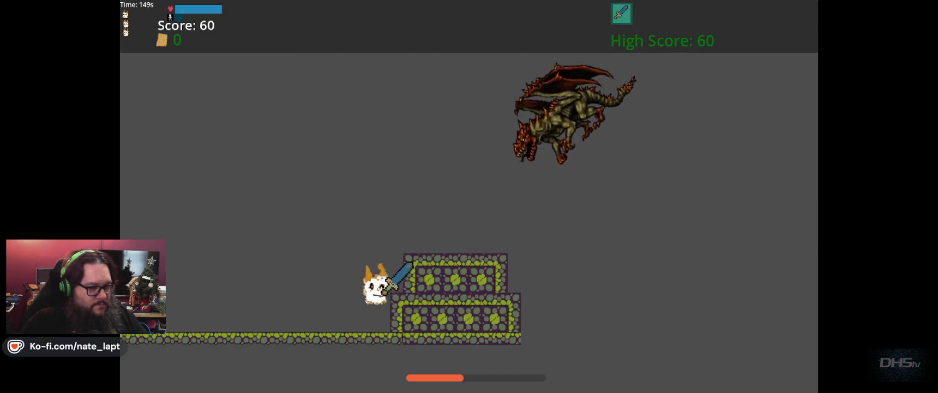
key(Up)
key(Left)
key(Up)
key(Left)
key(Left)
- Run and jump the cat at the dragon, attacking and dodging its swoops
key(Right)
key(Up)
key(Left)
key(Right)
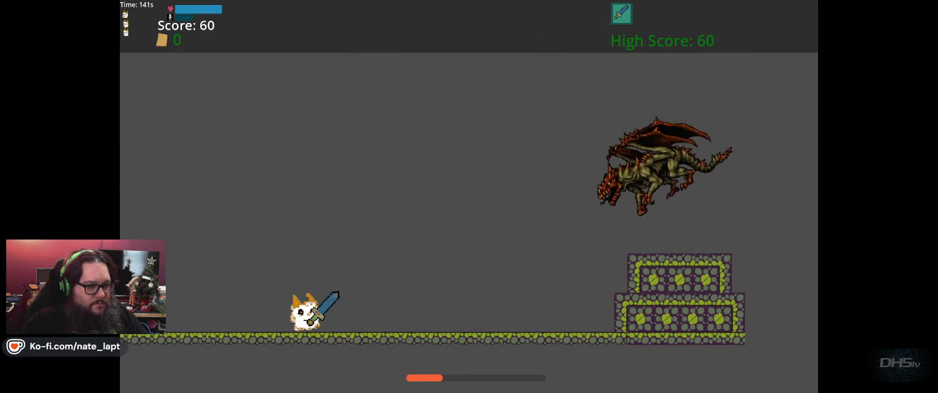
key(Right)
key(Up)
key(Left)
key(Right)
key(Up)
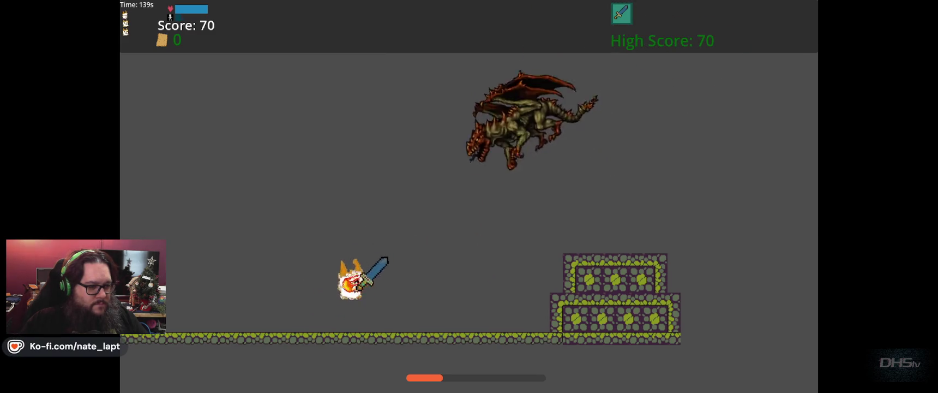
key(Left)
key(Right)
key(Left)
key(Right)
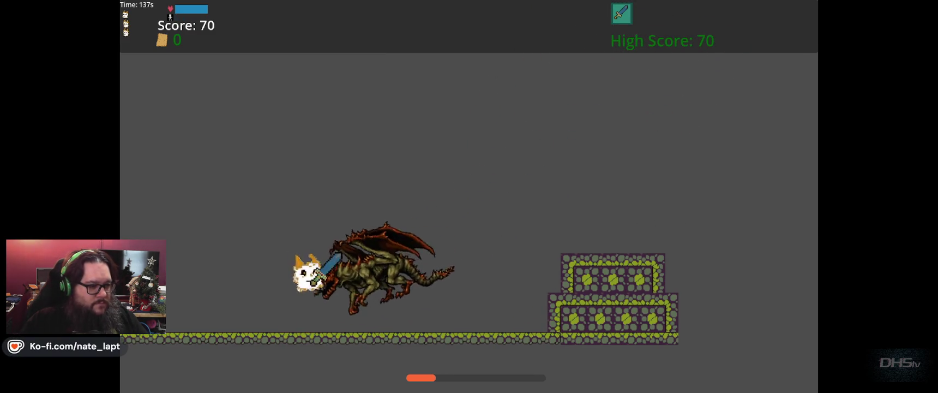
key(Left)
key(Up)
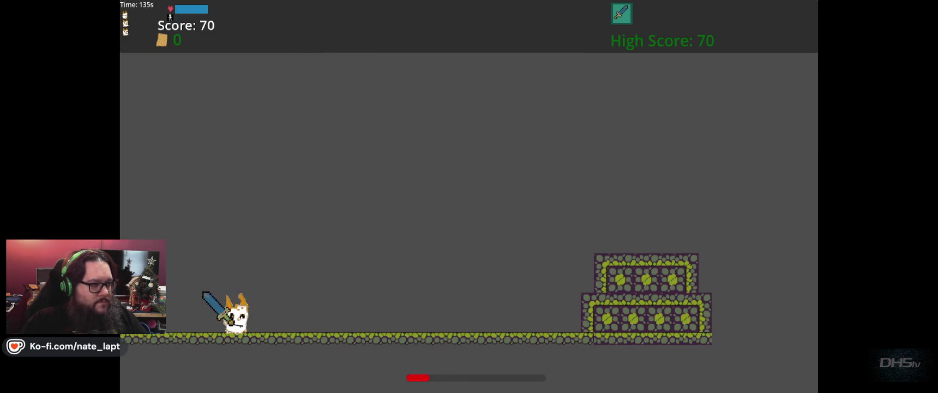
key(Right)
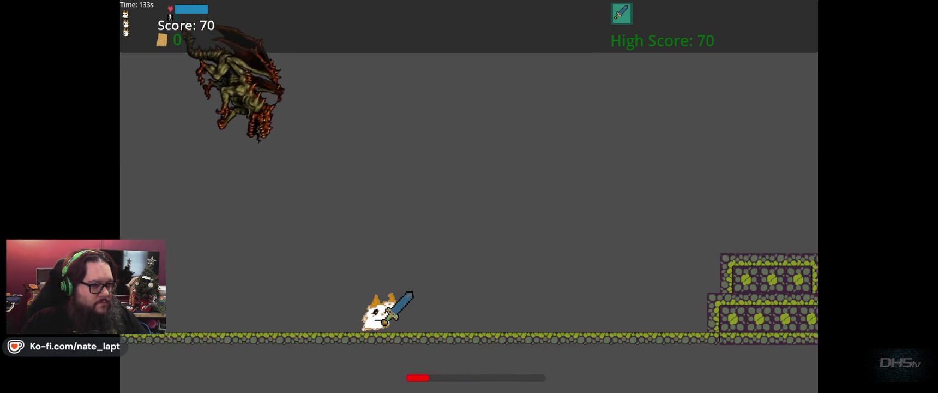
key(Left)
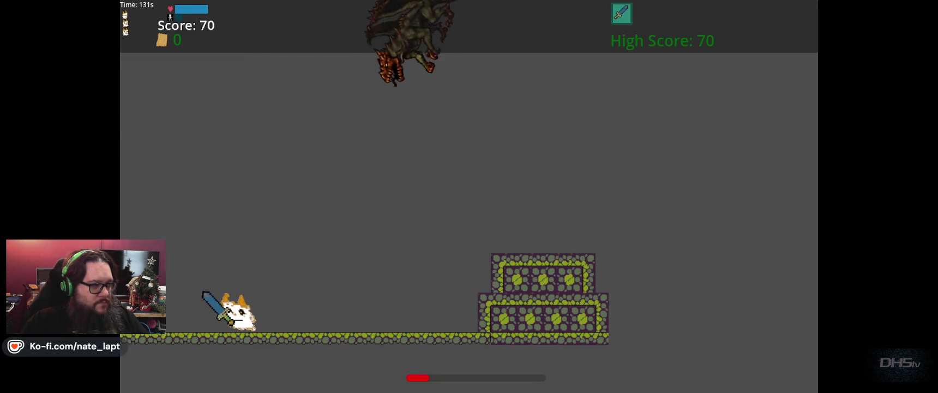
key(Right)
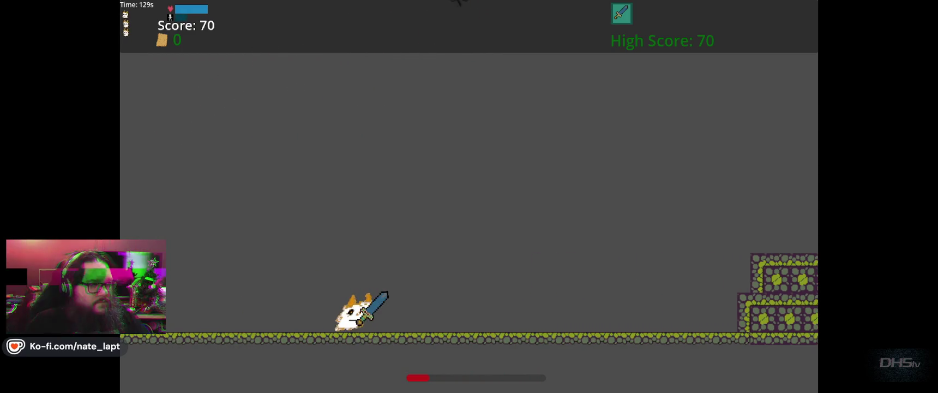
key(Left)
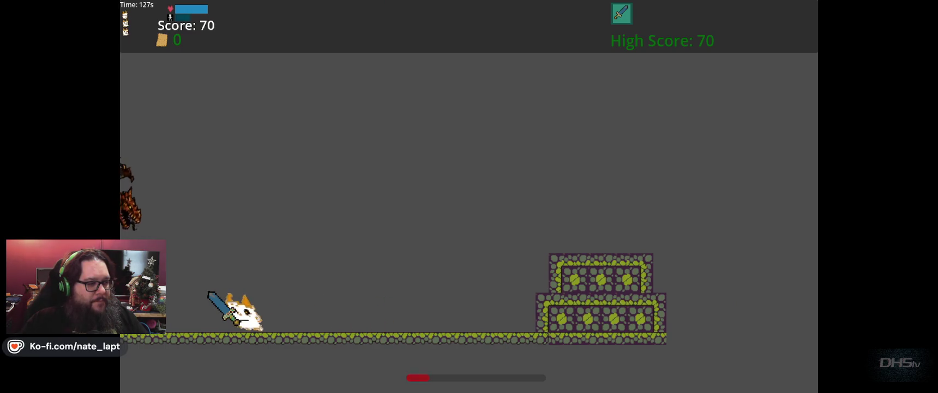
key(Right)
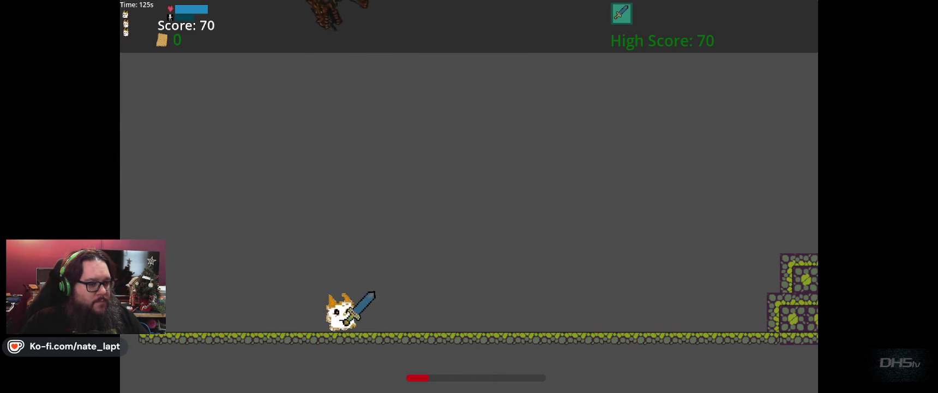
key(Up)
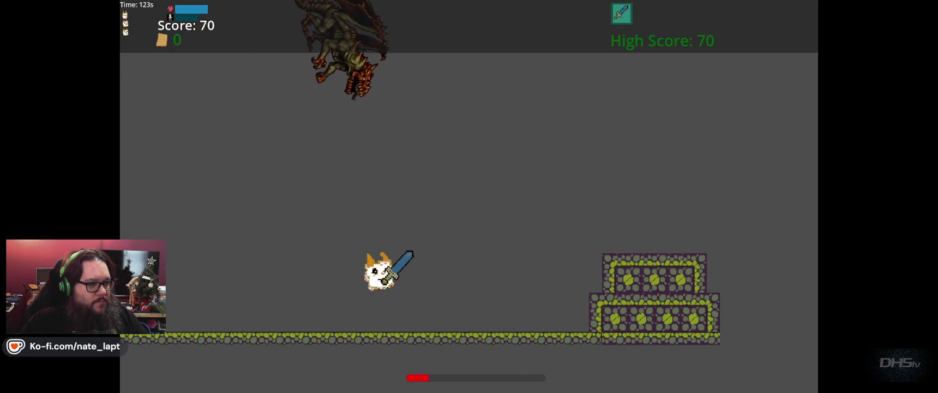
- Run and jump the cat back and forth, then pause and quit the game to the editor
key(Left)
key(Right)
key(Left)
key(Right)
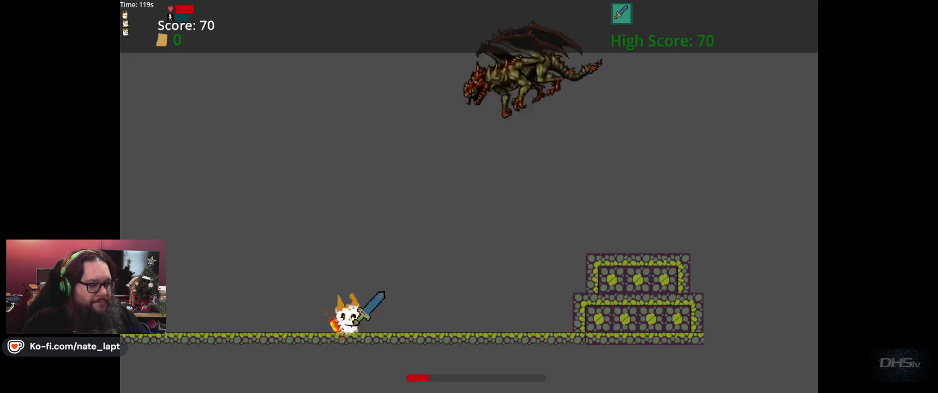
key(Left)
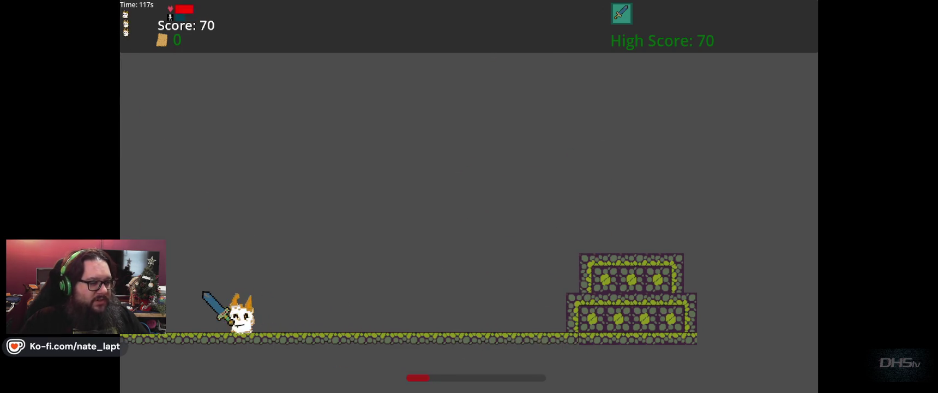
key(Right)
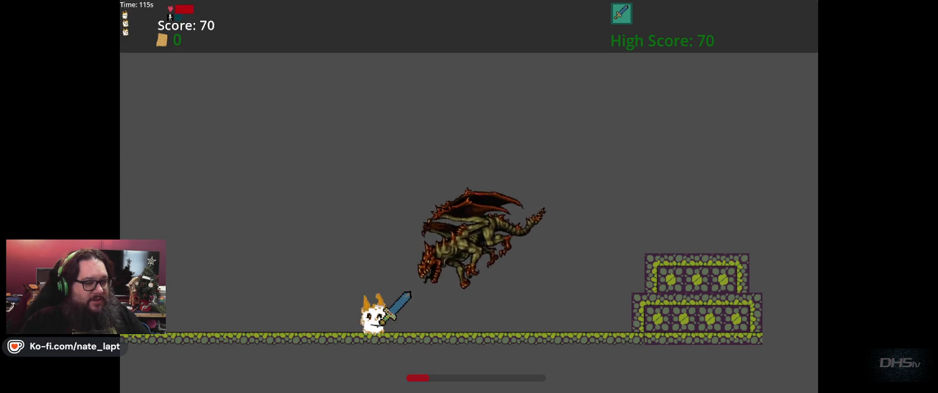
key(Left)
key(Right)
key(space)
key(Left)
key(space)
key(Right)
key(space)
key(Left)
key(space)
key(Right)
key(Left)
key(Right)
key(Left)
key(Right)
key(Left)
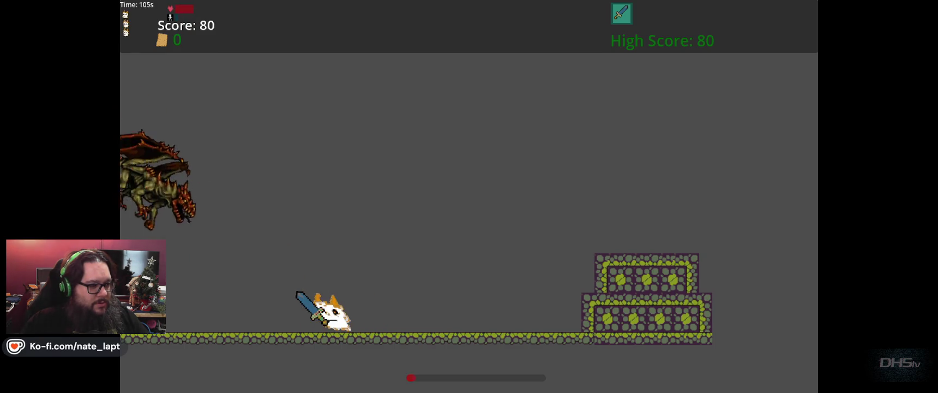
key(Left)
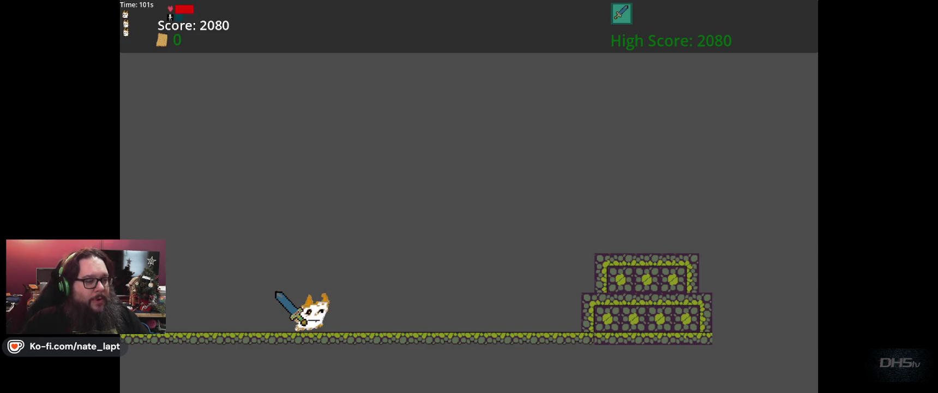
key(Escape)
click(530, 263)
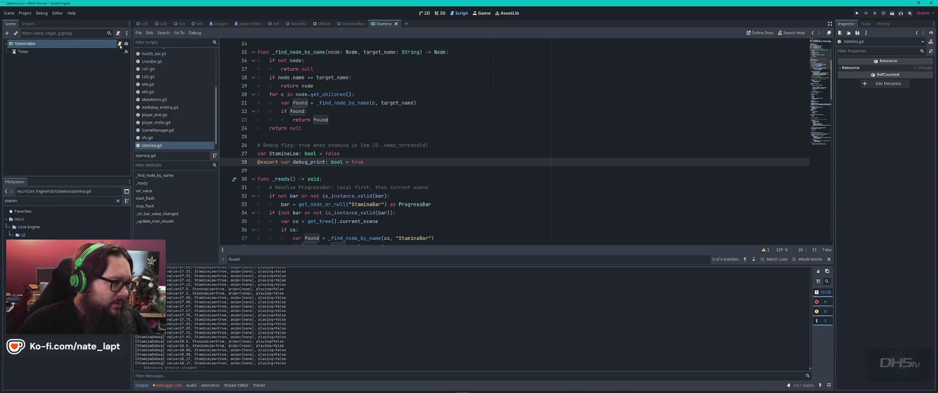
- Go to the StaminaLow declaration on line 27 and drag the Output splitter up to enlarge the log
click(442, 153)
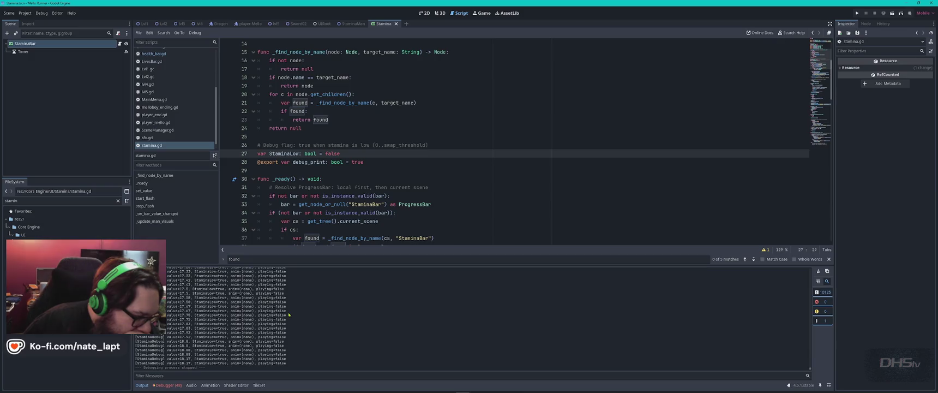
scroll(175, 331, up, 10)
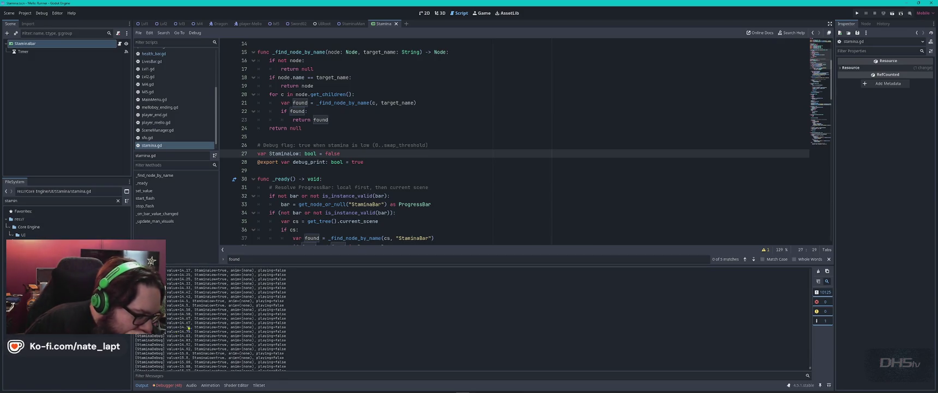
drag(367, 264, 363, 64)
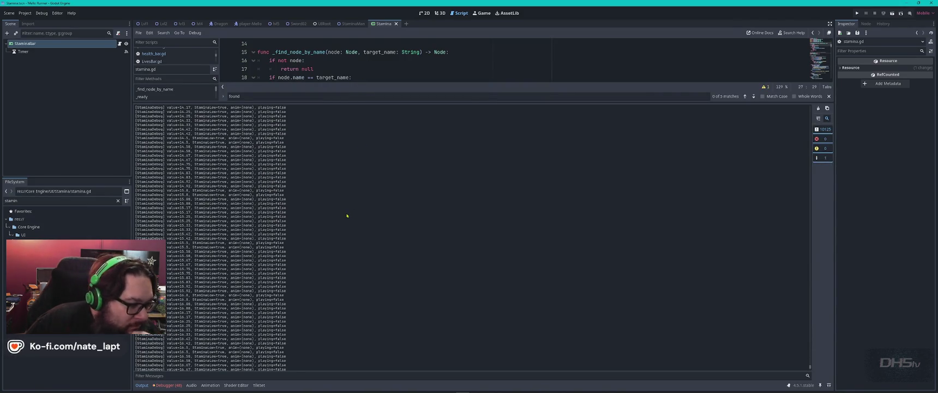
- Scroll up through the Output log to review the StaminaDebug entries
scroll(347, 215, up, 15)
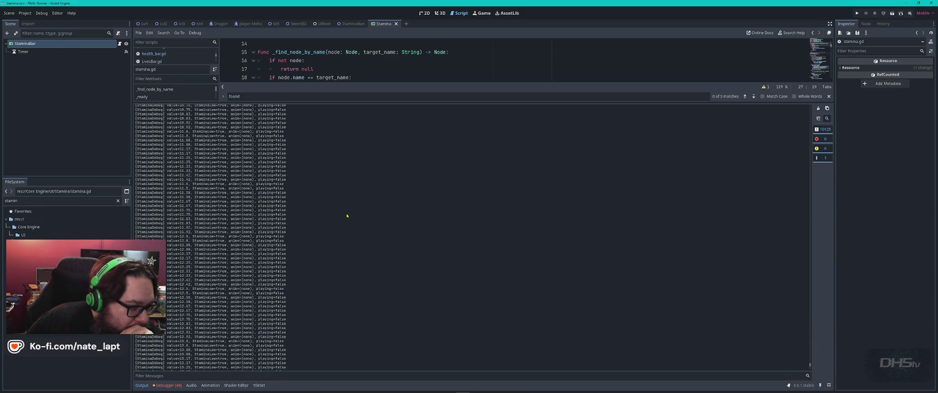
scroll(347, 216, up, 5)
scroll(352, 216, down, 20)
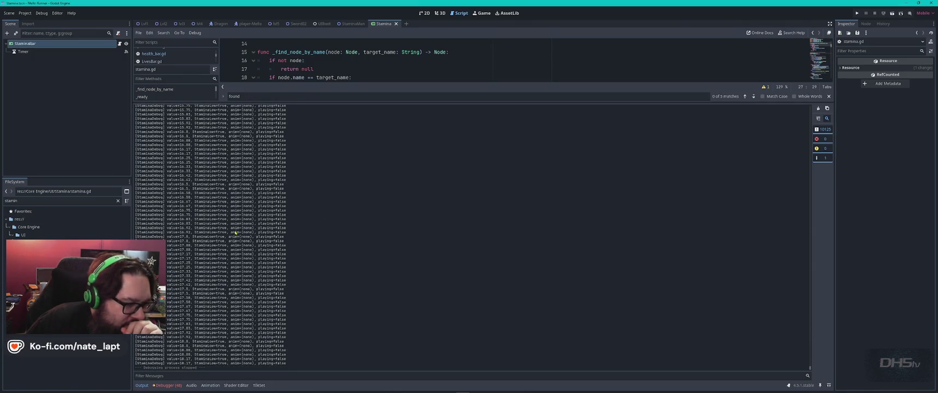
scroll(237, 233, up, 5)
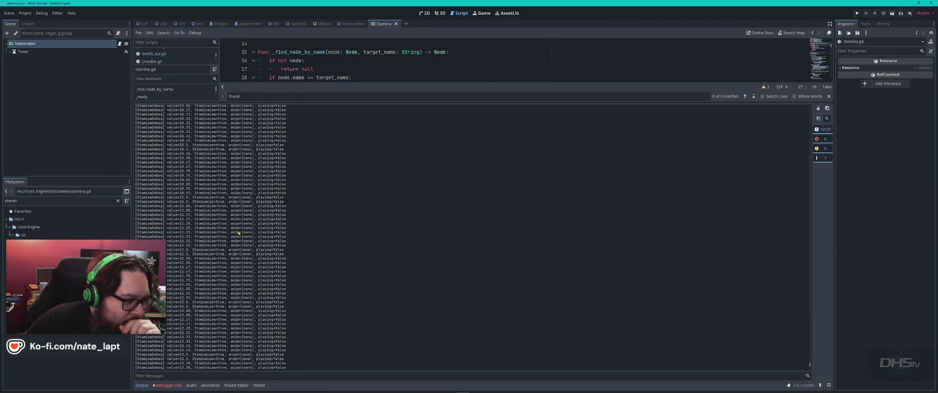
scroll(240, 232, up, 20)
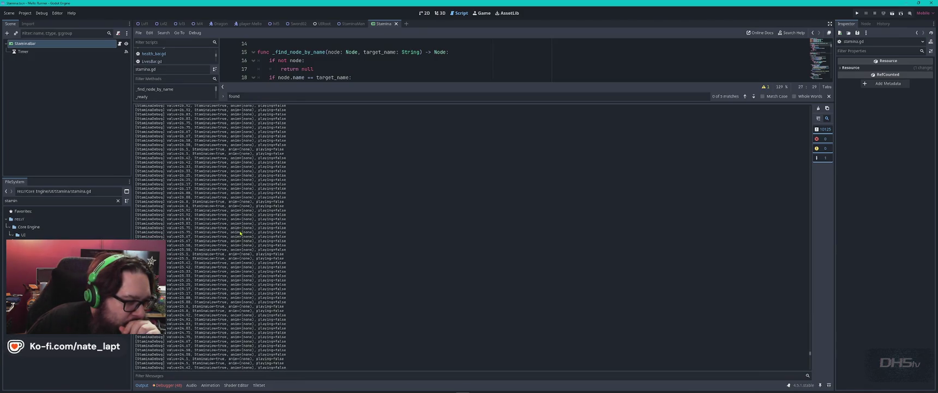
scroll(240, 233, up, 20)
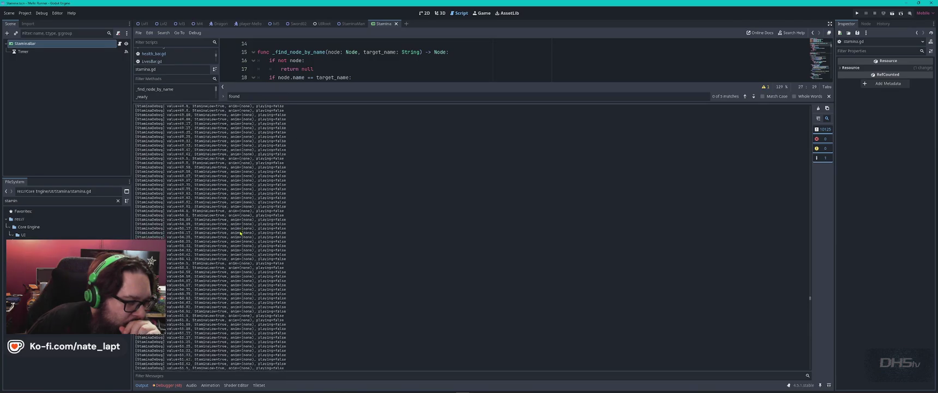
scroll(240, 232, up, 20)
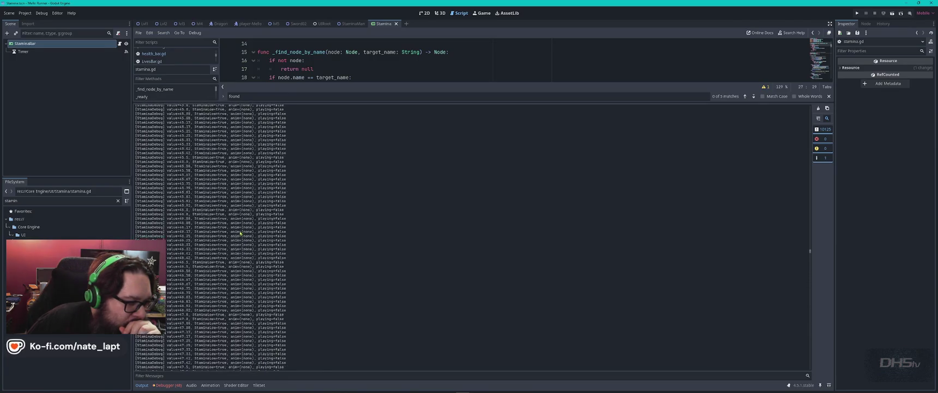
scroll(240, 233, up, 20)
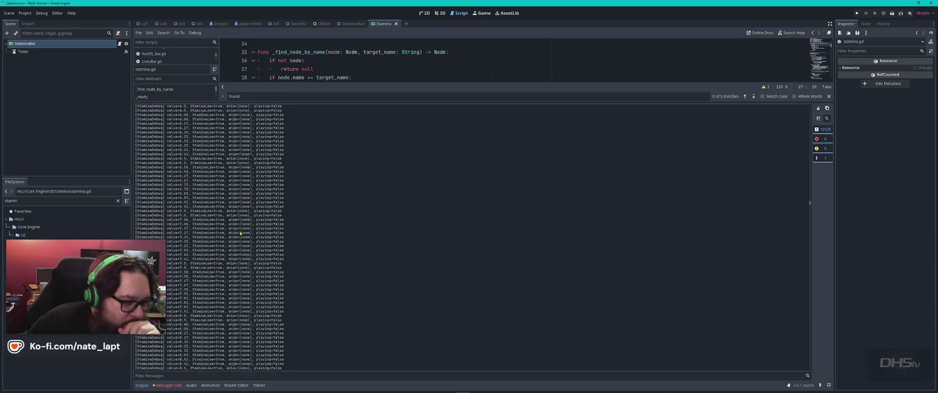
scroll(240, 232, up, 10)
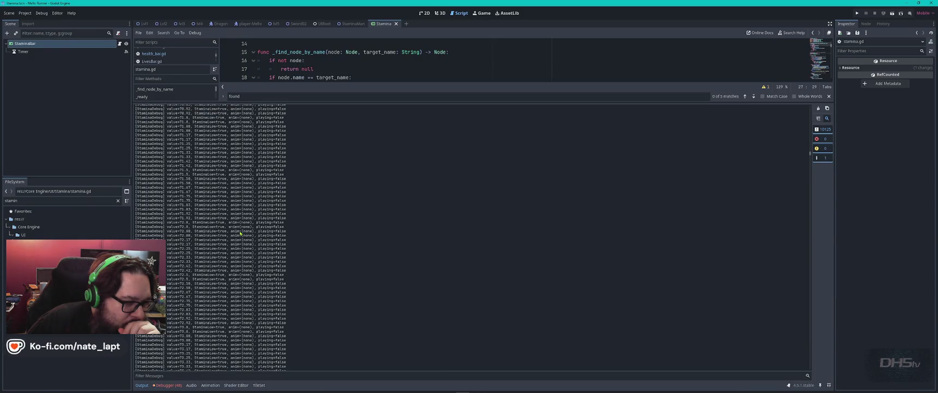
scroll(240, 233, up, 15)
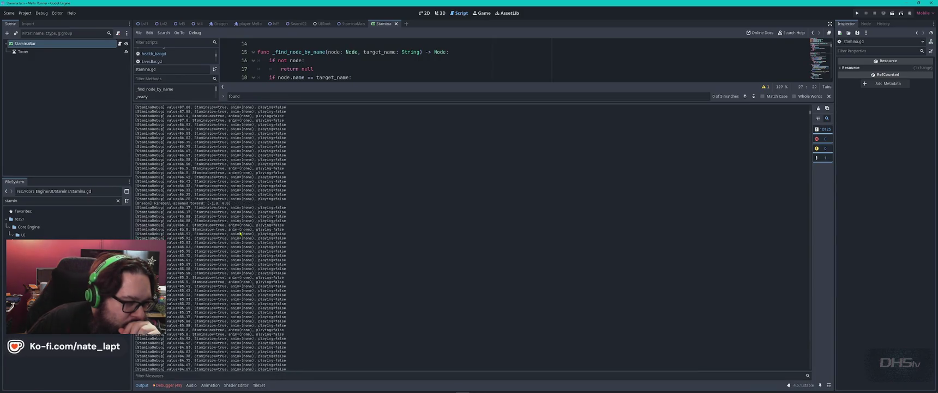
scroll(240, 233, up, 5)
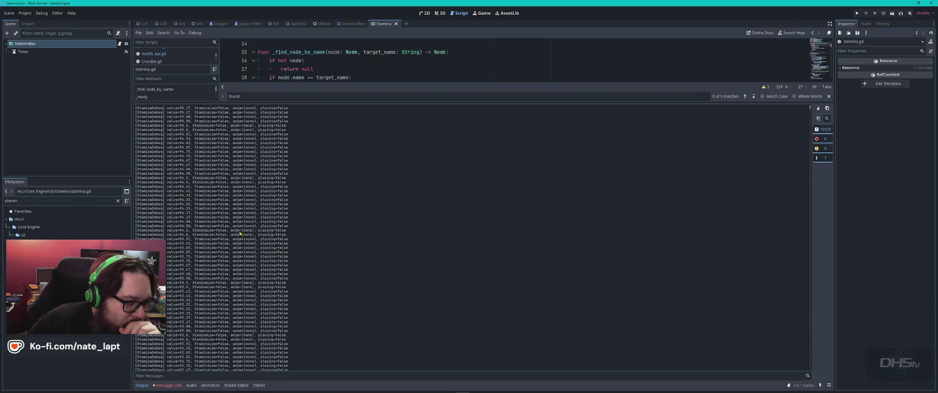
drag(810, 109, 807, 374)
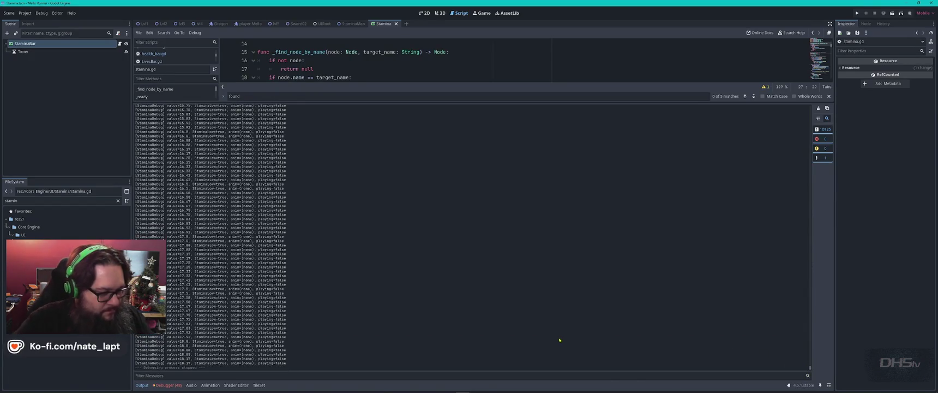
- Screenshot the StaminaDebug log lines with Win+Shift+S and switch to VS Code
key(super)
key(super)
key(super+s)
key(Escape)
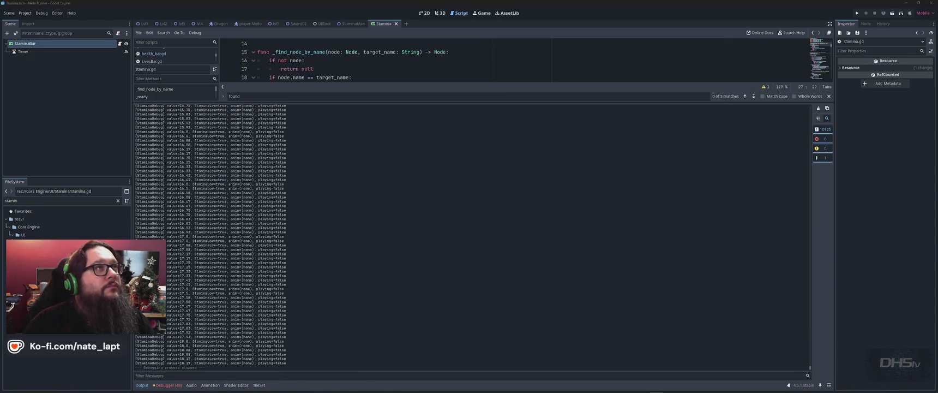
key(super+shift+s)
drag(132, 102, 299, 374)
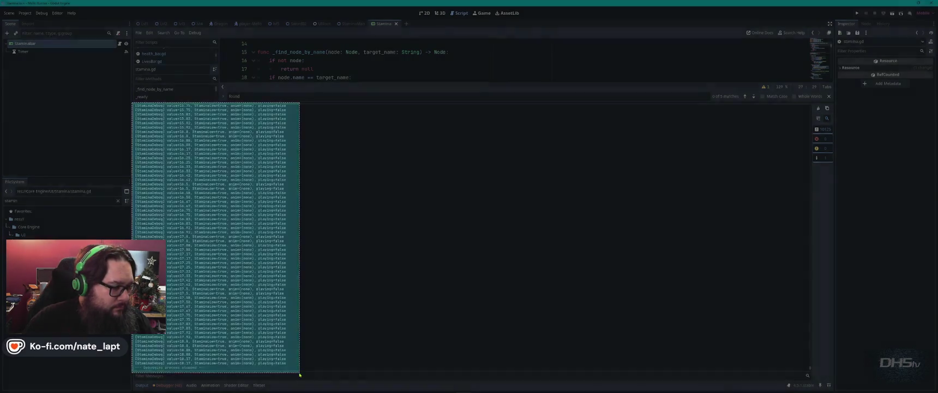
key(alt+Tab)
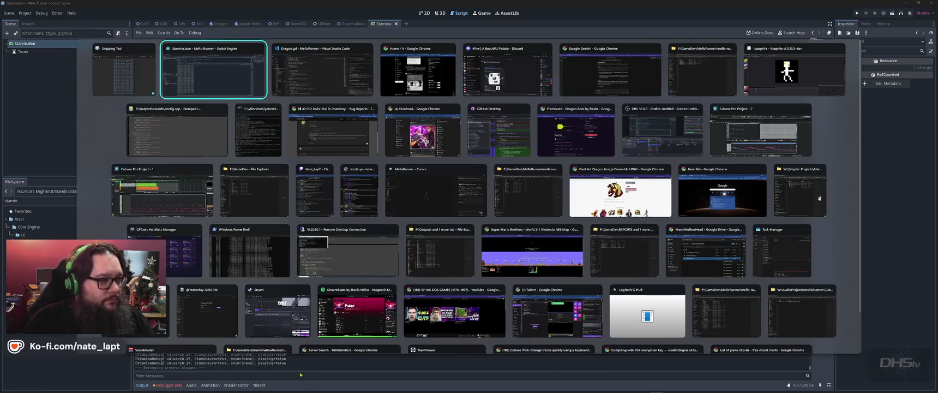
key(alt+Tab)
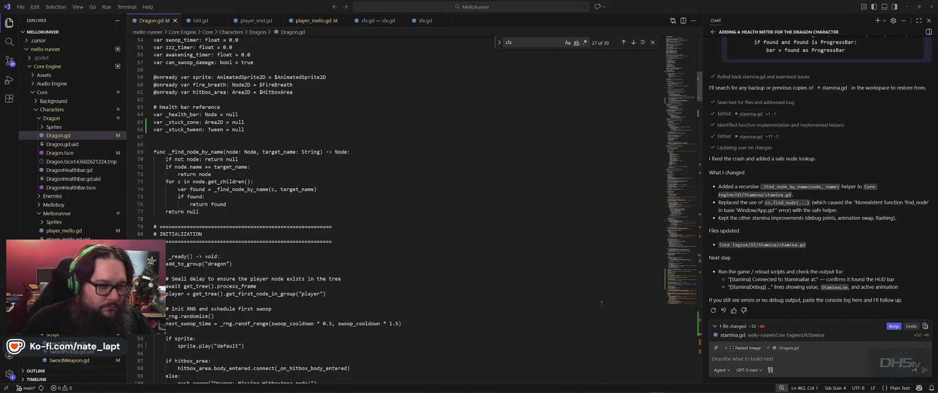
- Select a block of StaminaDebug lines in Godot, paste it into the VS Code chat and send it
key(alt+Tab)
mouse_move(136, 153)
mouse_down()
mouse_move(292, 181)
mouse_move(306, 171)
mouse_move(287, 177)
mouse_move(283, 254)
mouse_move(192, 254)
mouse_move(248, 258)
mouse_move(294, 239)
mouse_up()
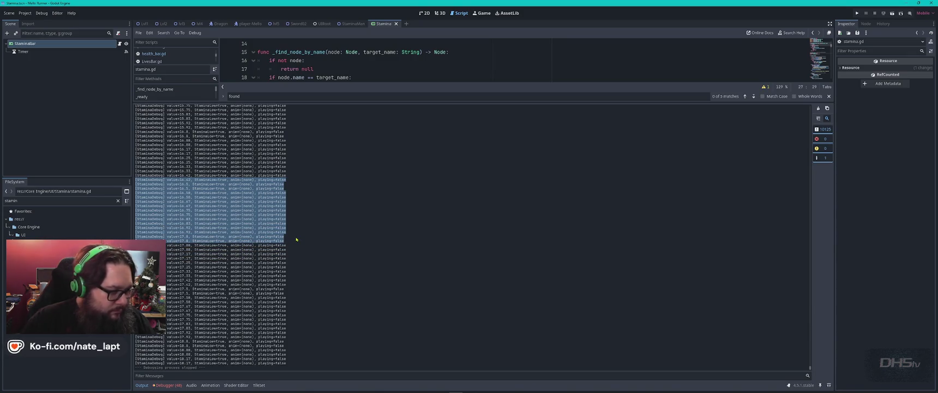
key(alt+Tab)
key(Tab)
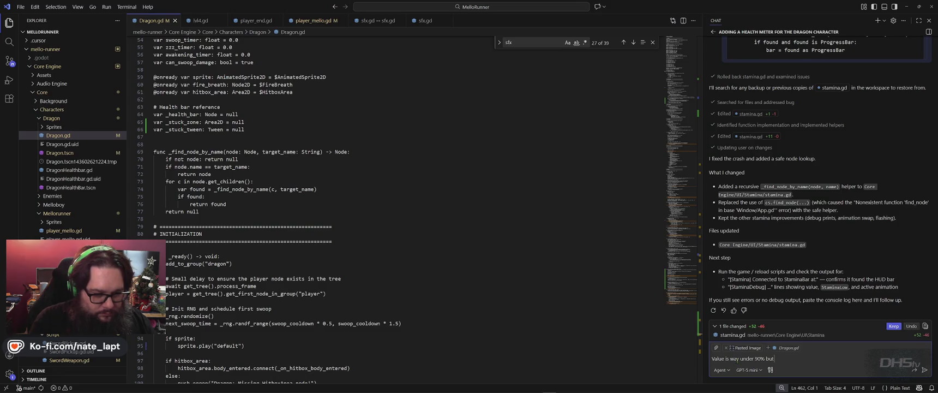
key(alt+Tab)
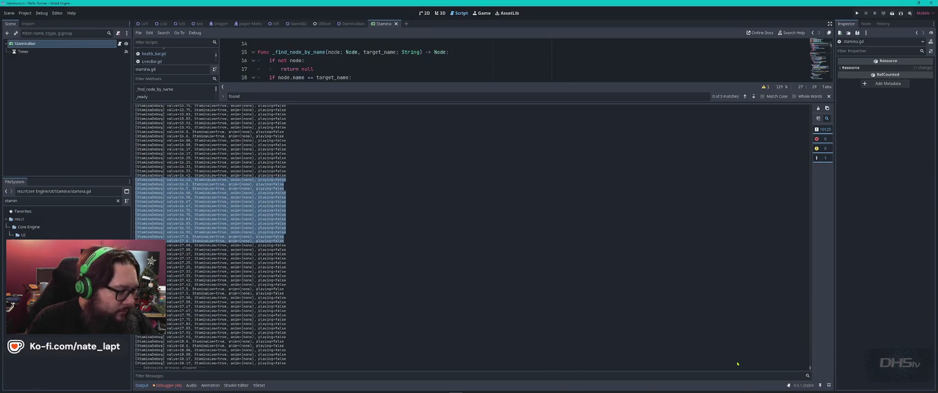
key(alt+Tab)
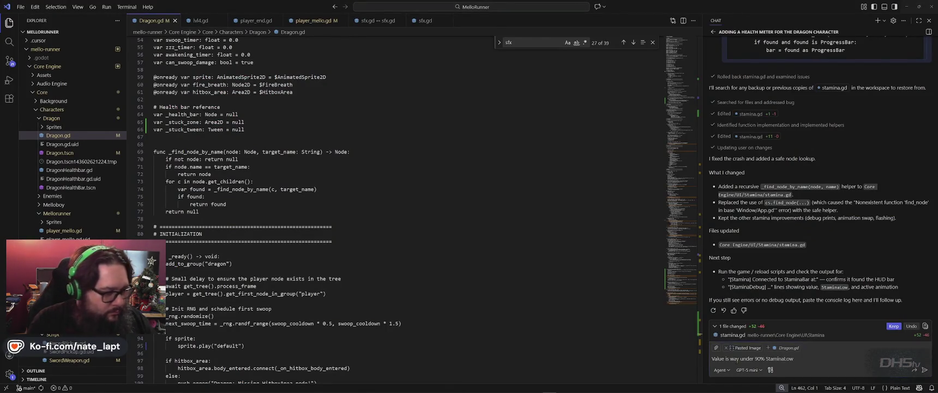
key(alt+Tab)
key(alt+Tab)
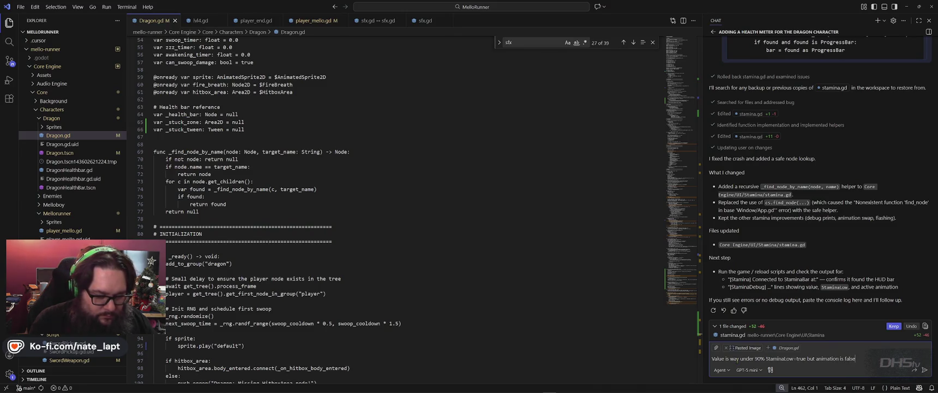
key(ctrl+v)
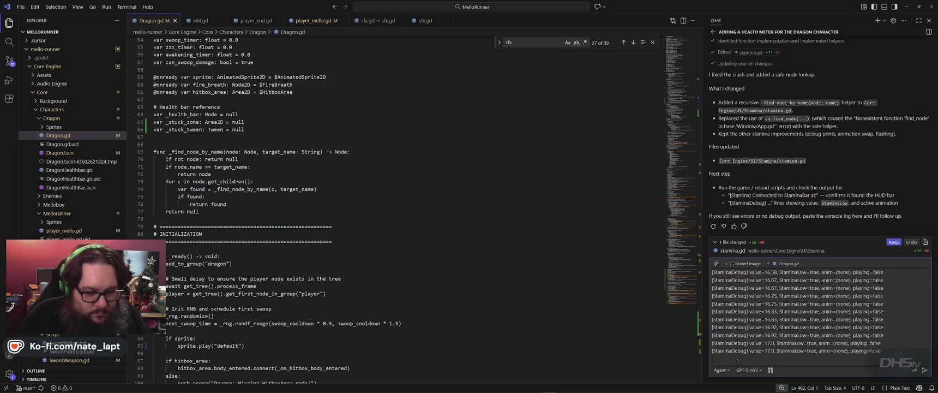
key(Return)
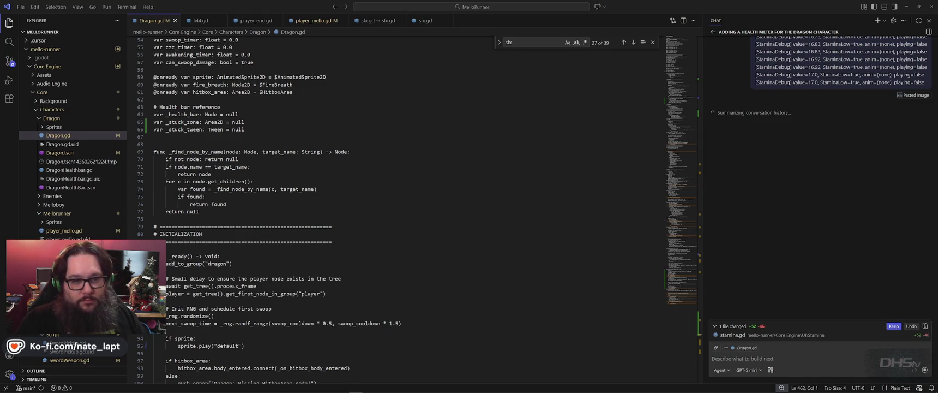
key(alt+Tab)
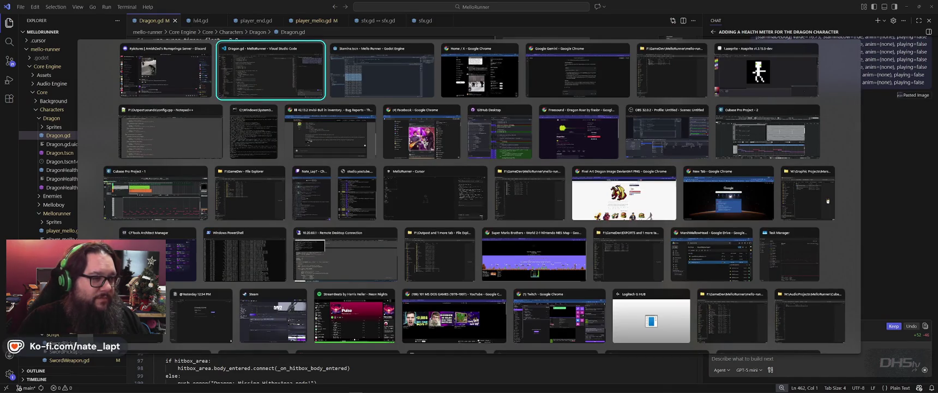
key(alt+Tab)
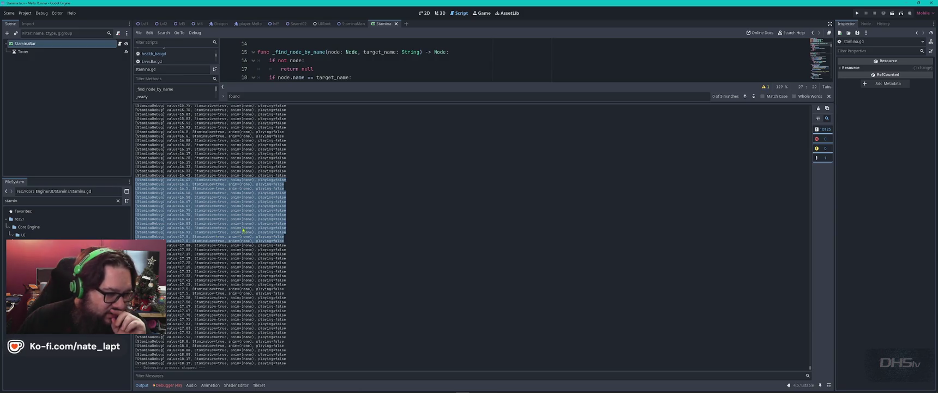
- Drag the Output splitter down to enlarge the stamina.gd code area
click(444, 97)
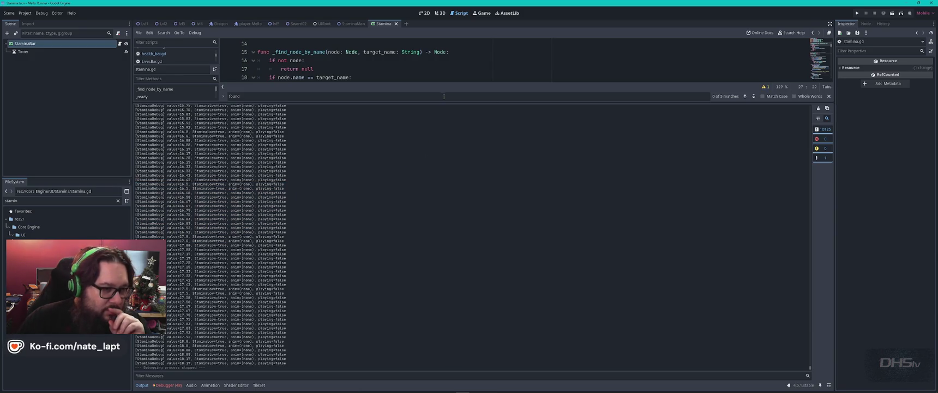
drag(441, 102, 441, 320)
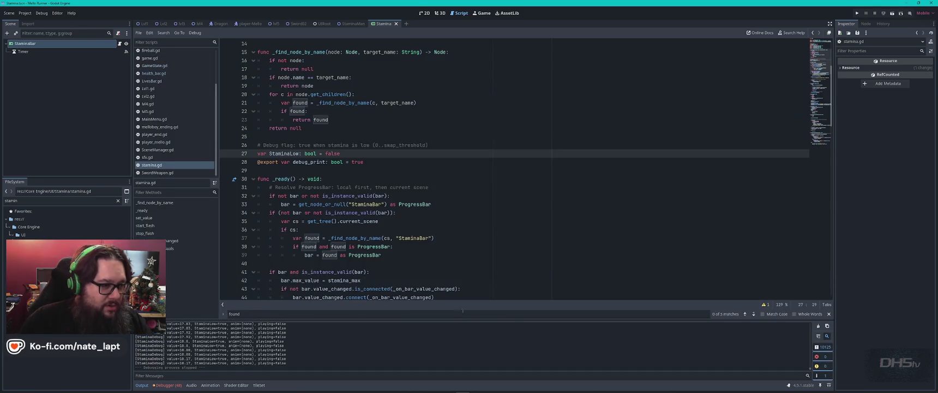
click(405, 179)
- Search stamina.gd for StaminaLow, step through its matches, and select anim_playing on line 103
double_click(283, 153)
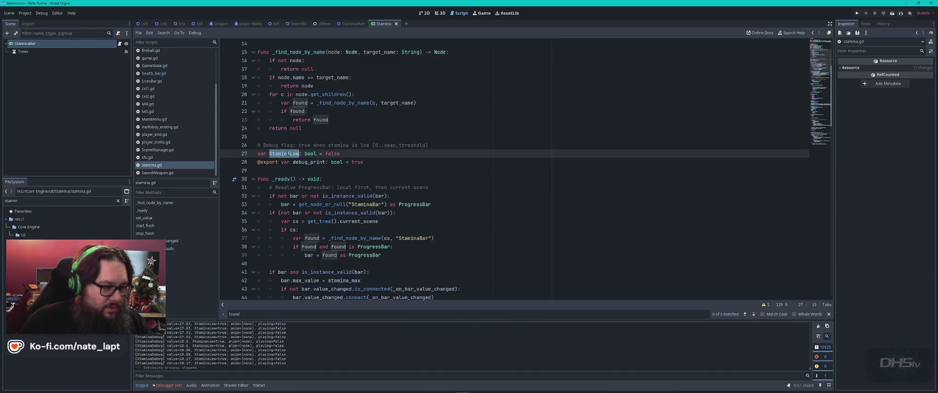
key(ctrl+f)
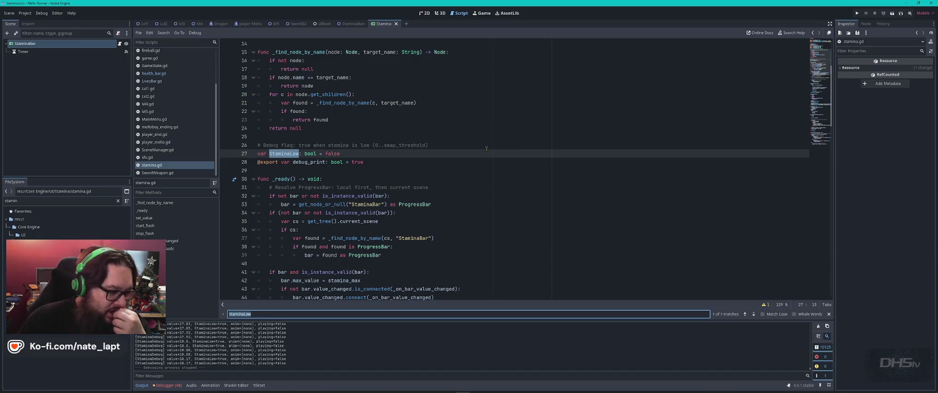
key(Return)
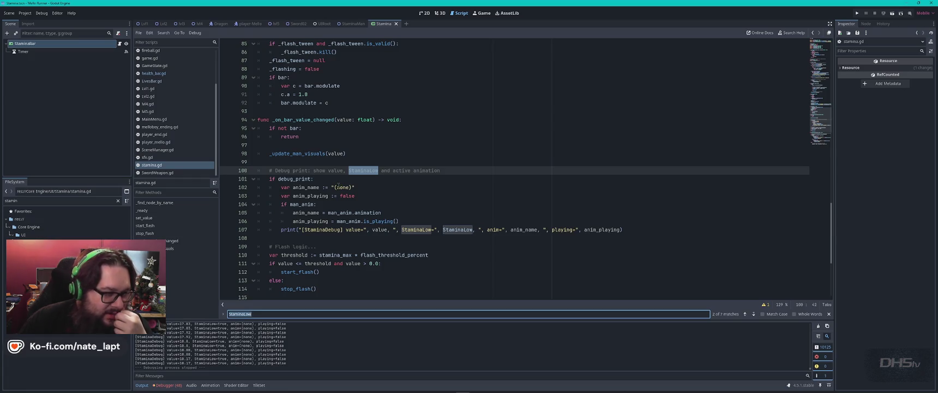
scroll(339, 186, down, 5)
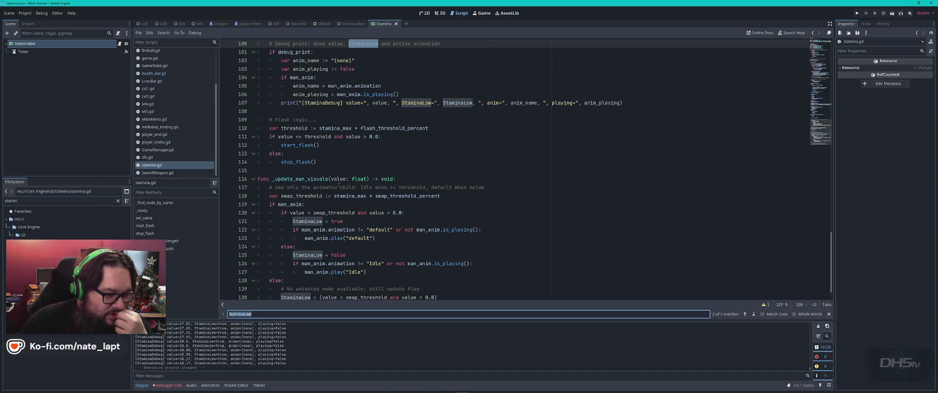
scroll(388, 234, down, 1)
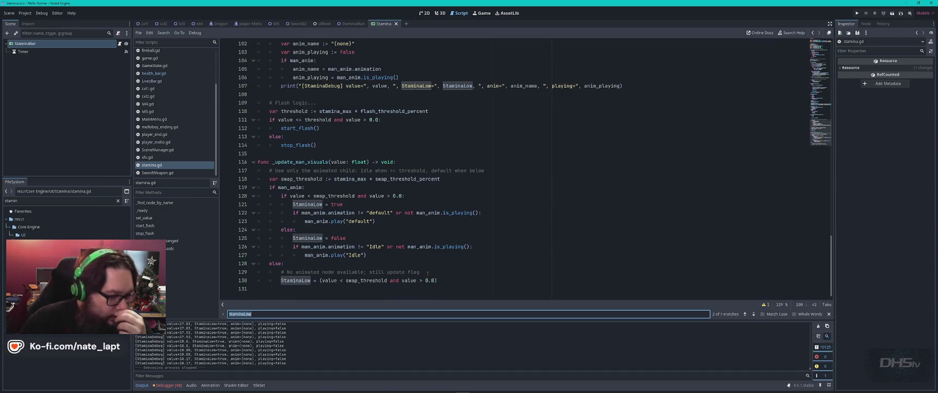
scroll(423, 268, up, 4)
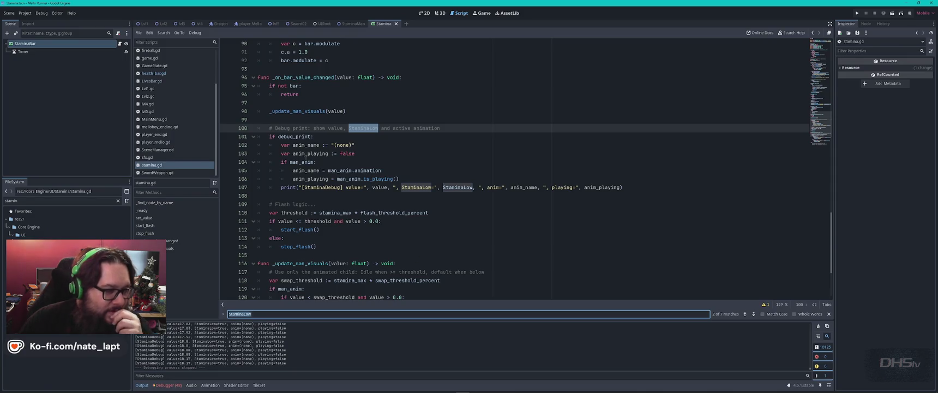
double_click(310, 154)
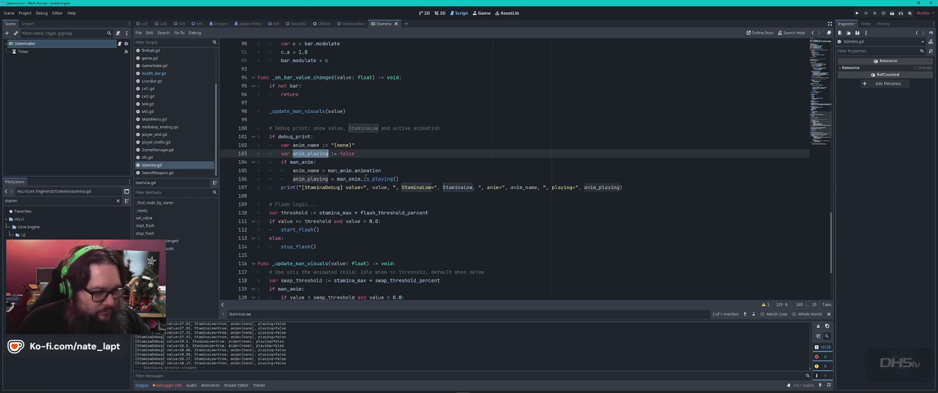
- Find anim_playing in stamina.gd and inspect its declaration and the if man_anim check
key(ctrl+f)
key(Return)
key(Return)
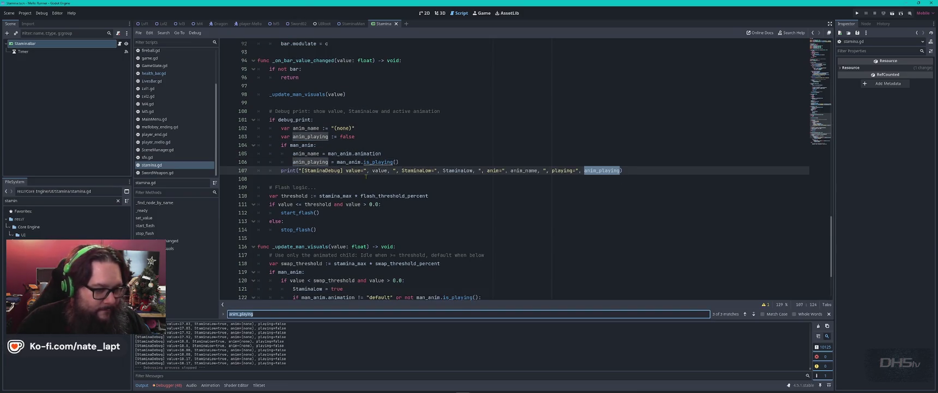
key(Return)
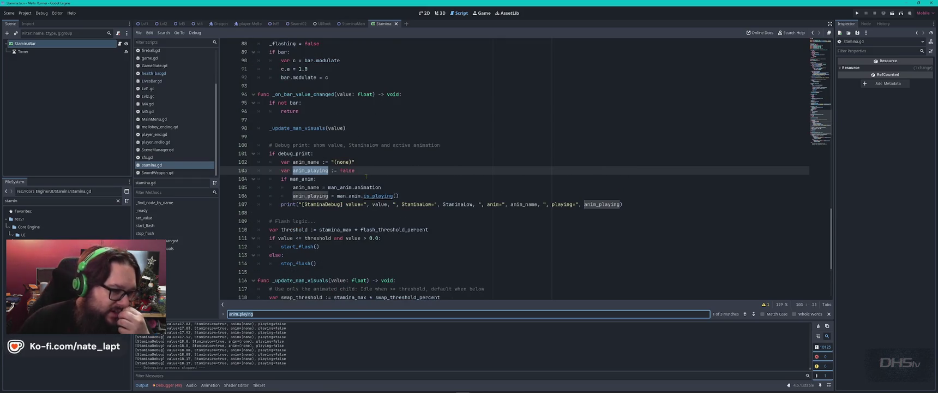
click(366, 179)
click(371, 171)
scroll(374, 172, up, 4)
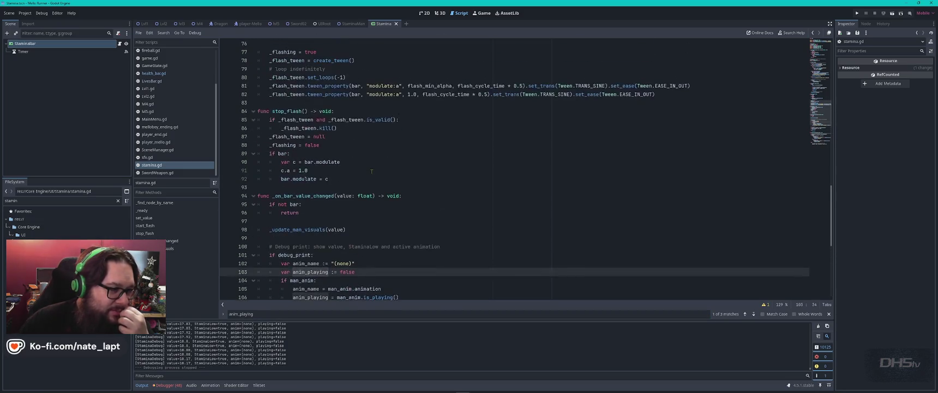
scroll(376, 174, up, 7)
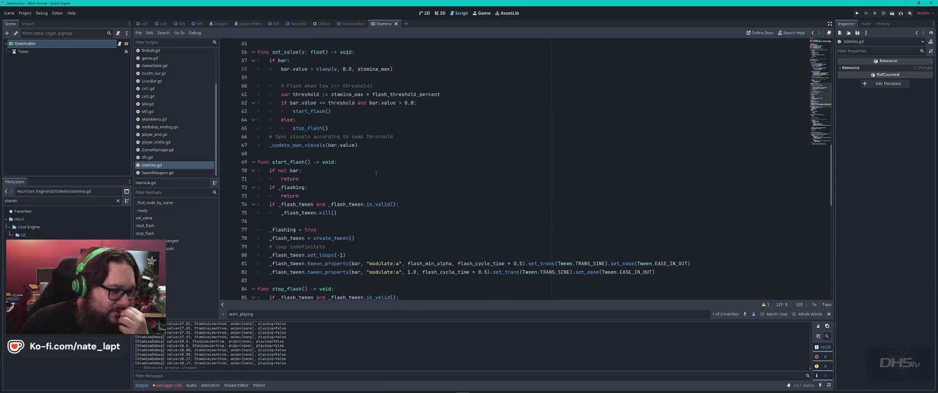
scroll(376, 173, down, 12)
scroll(375, 174, down, 1)
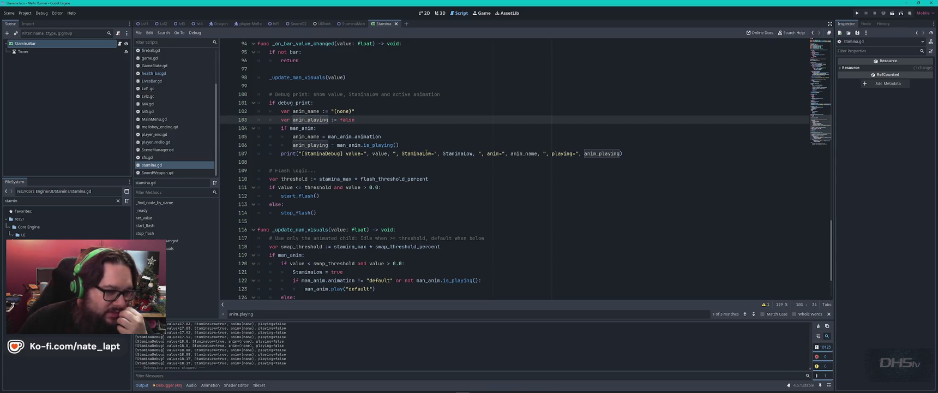
- Step through every StaminaLow match, from the debug print to where it's set true, then return to VS Code
double_click(458, 153)
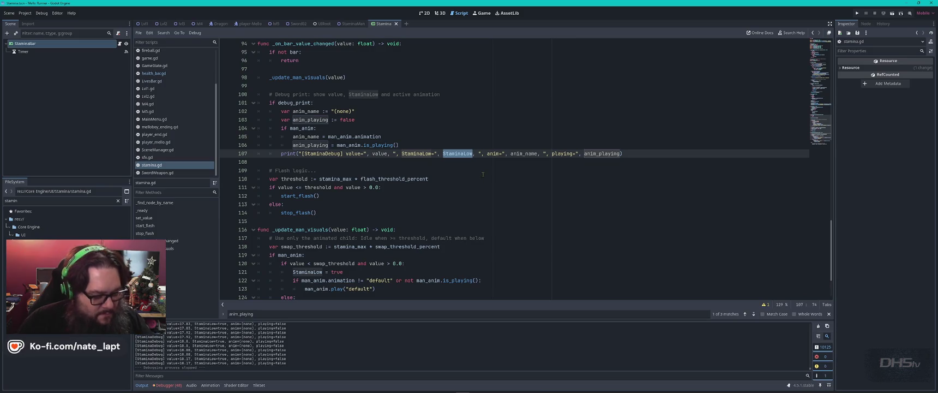
key(ctrl+f)
key(Return)
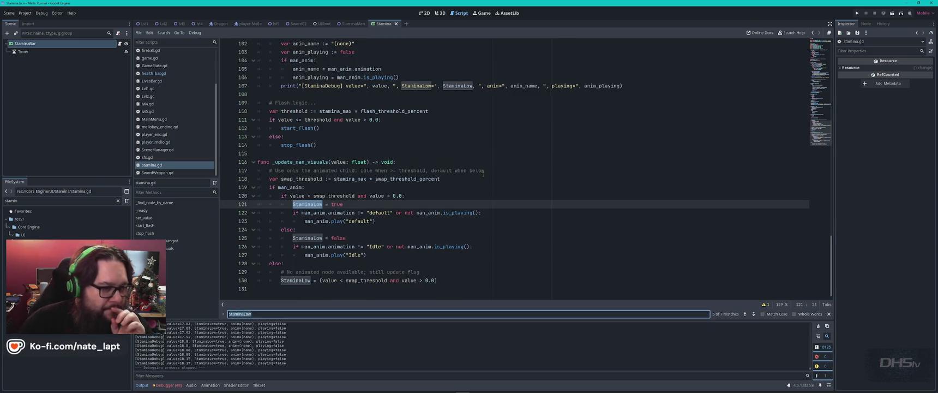
key(Return)
key(Return)
key(Return)
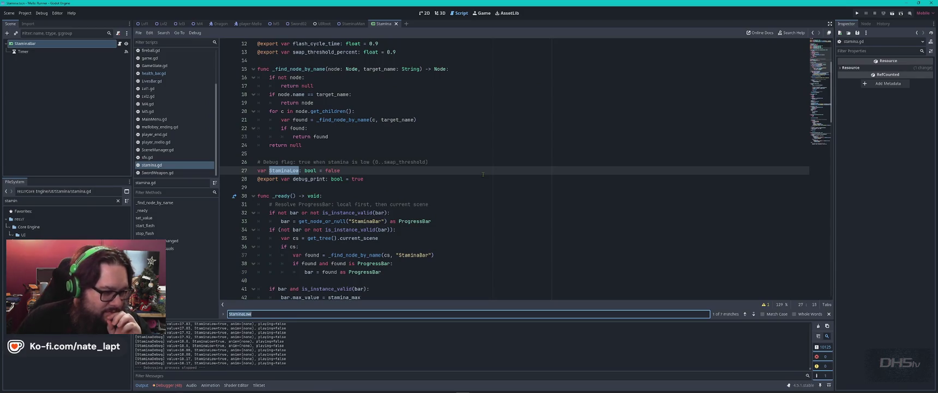
key(Return)
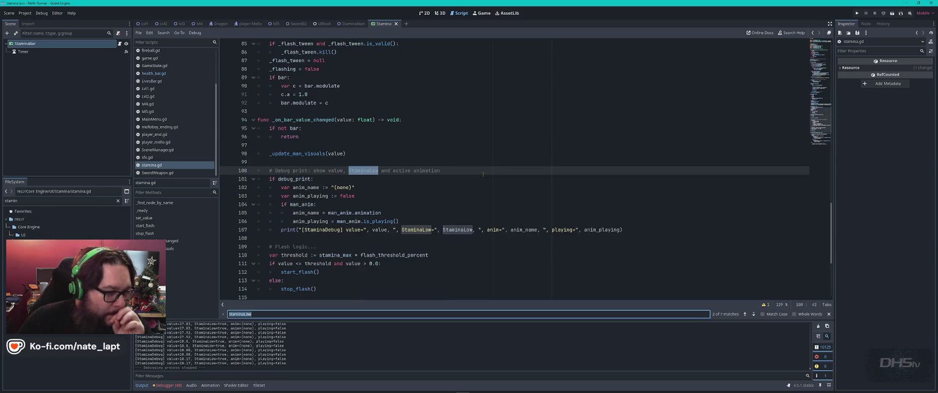
key(Return)
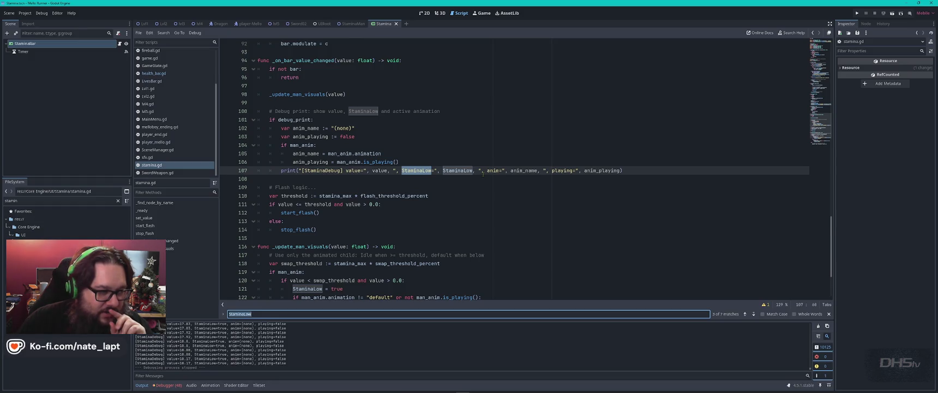
key(Return)
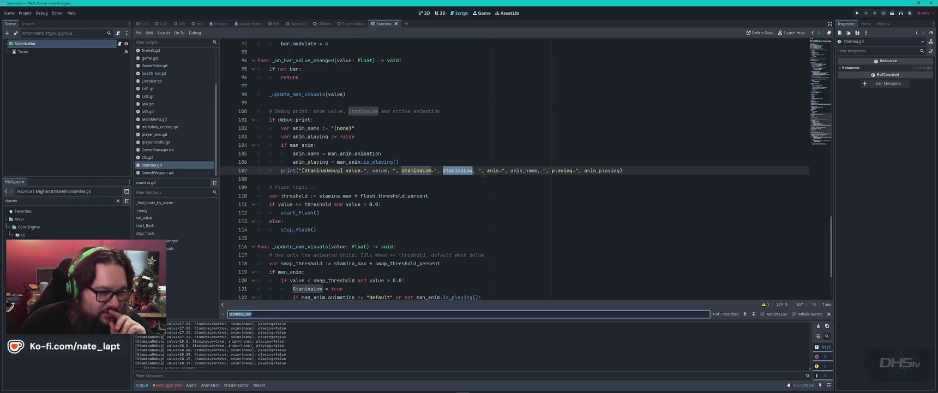
key(Return)
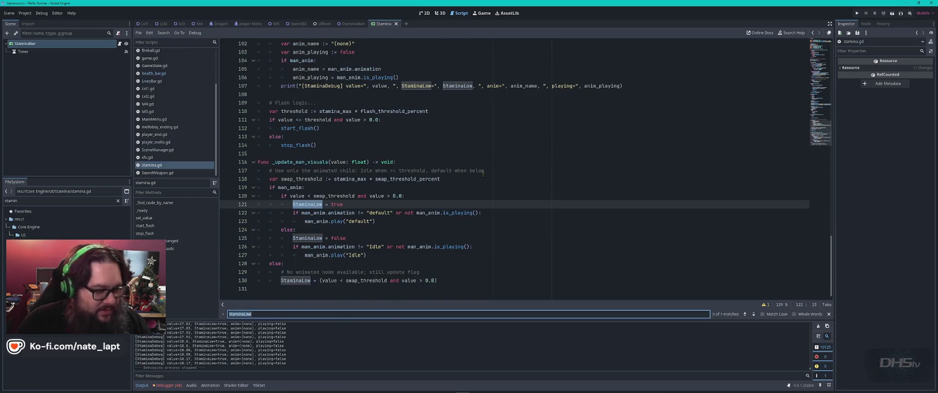
key(alt+Tab)
key(alt+Tab)
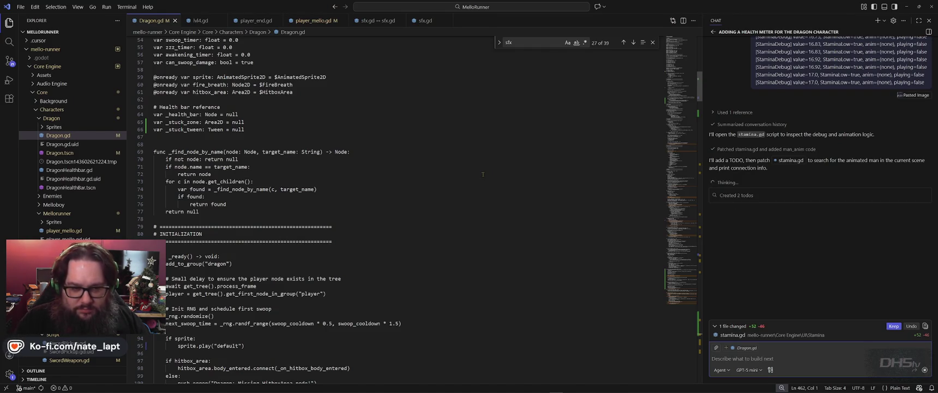
key(alt+Tab)
key(Tab)
key(Escape)
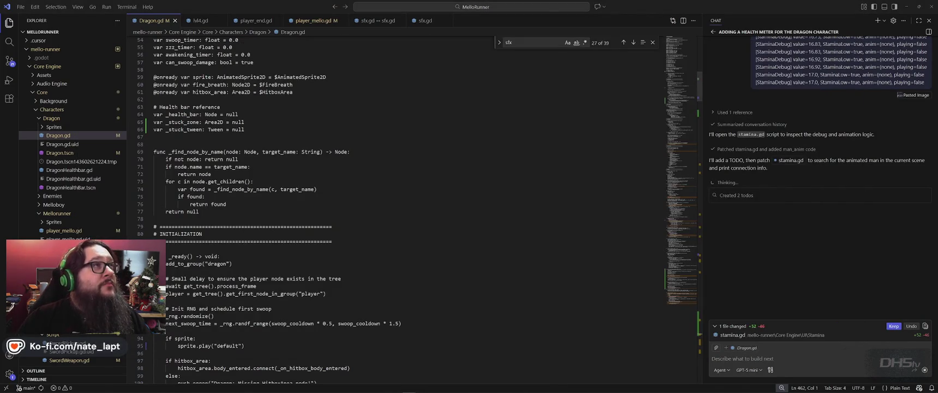
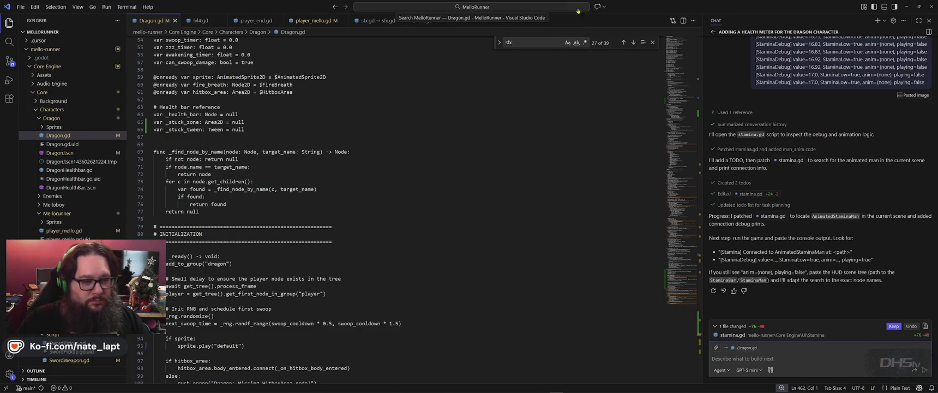
- Switch from Visual Studio Code back to the Godot editor showing stamina.gd
key(alt+Tab)
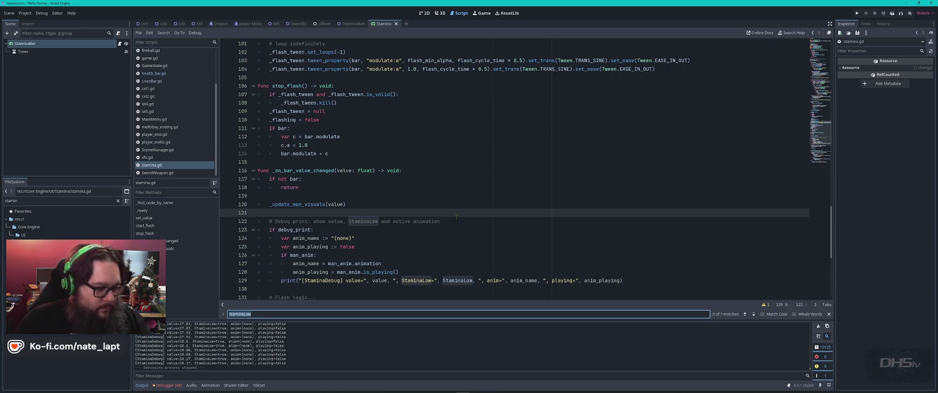
- Launch the game with F5, start it from the main menu and jump across the first platforms
key(F5)
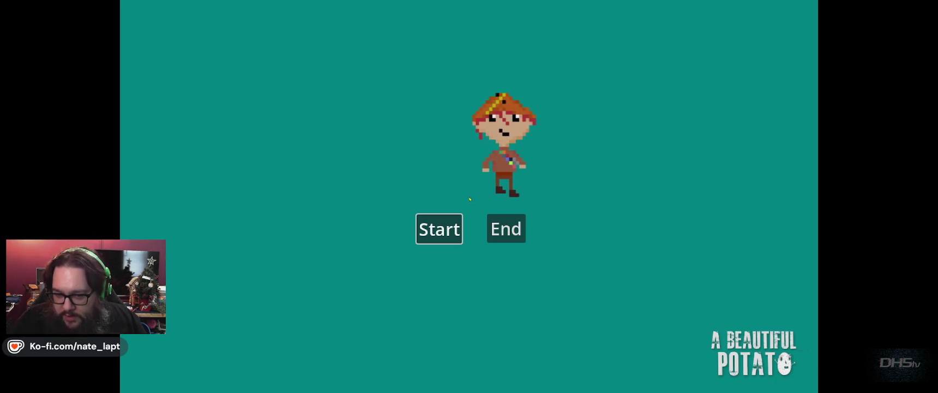
key(Return)
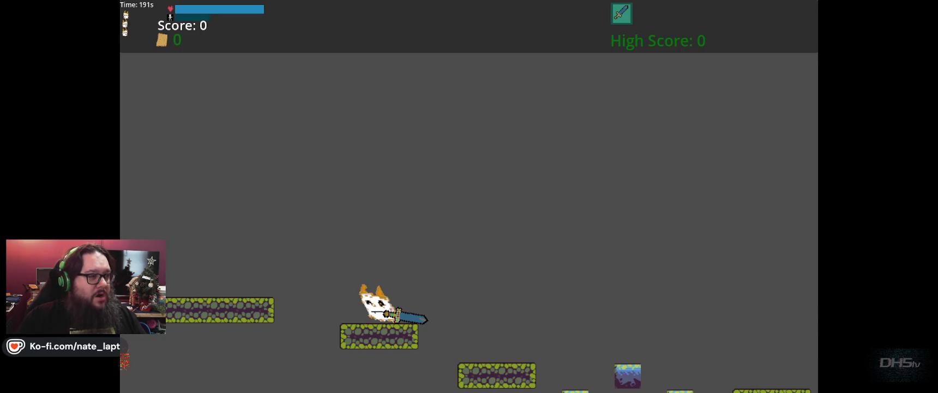
key(Right)
key(Up)
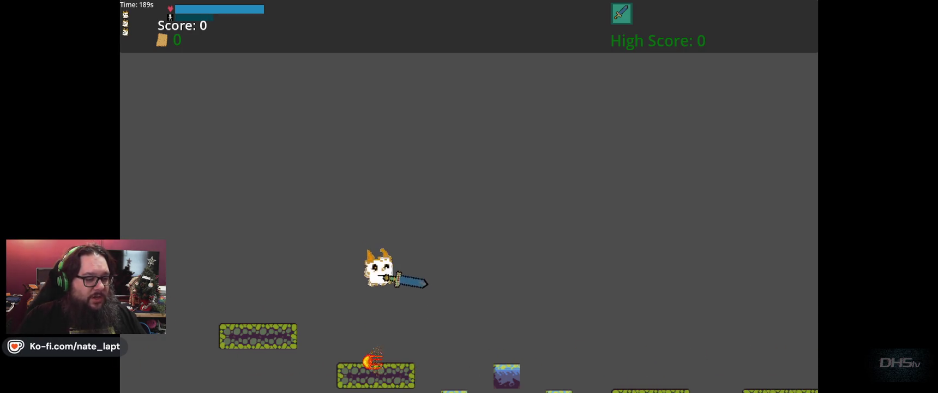
key(Up)
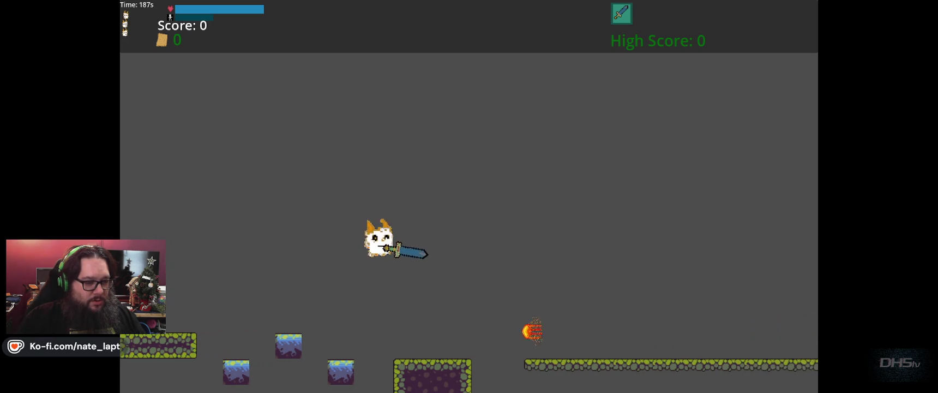
key(Up)
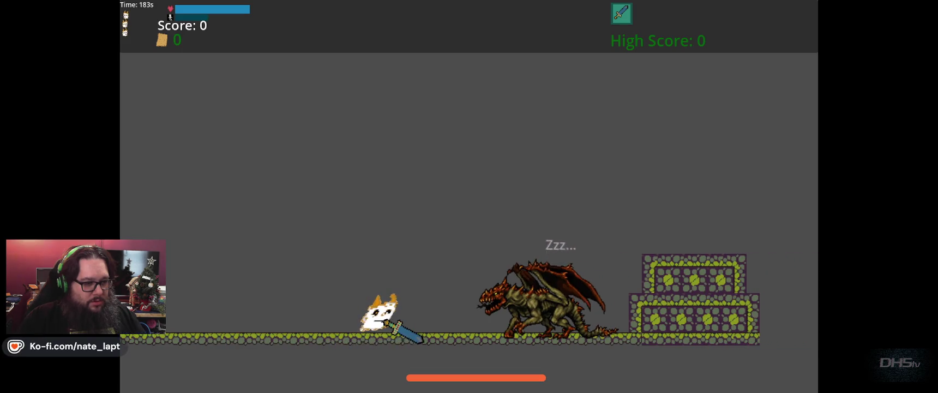
- Walk and jump back and forth near the dragon, then pause and close the game
key(Left)
key(Left)
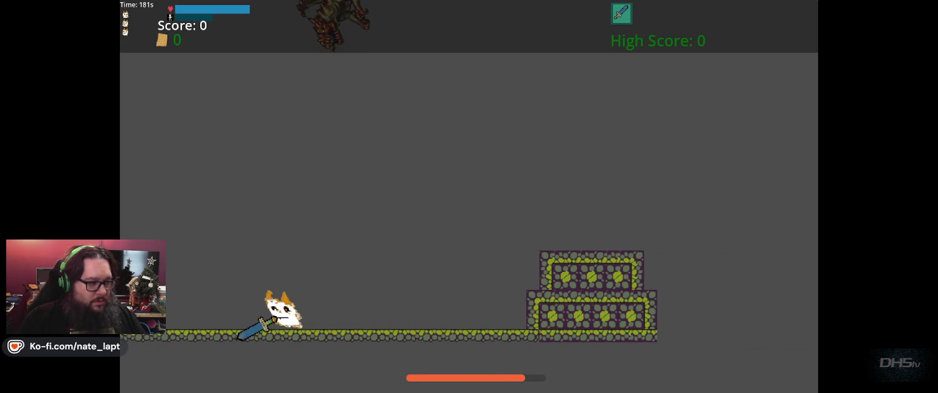
key(Left)
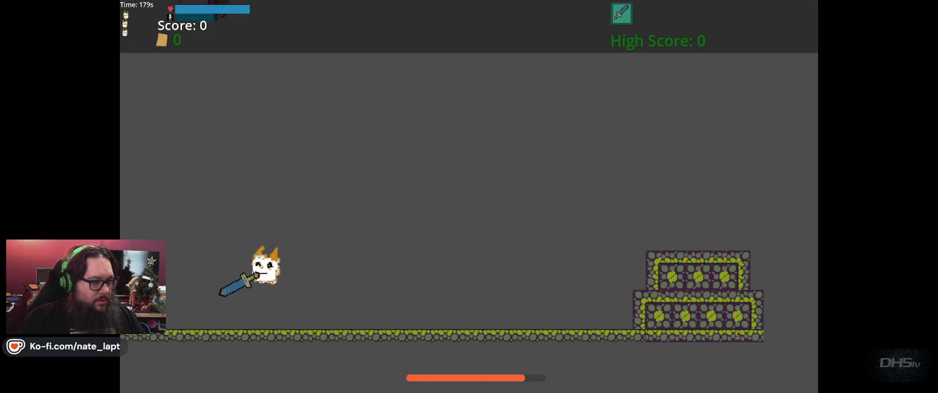
key(Right)
key(Right)
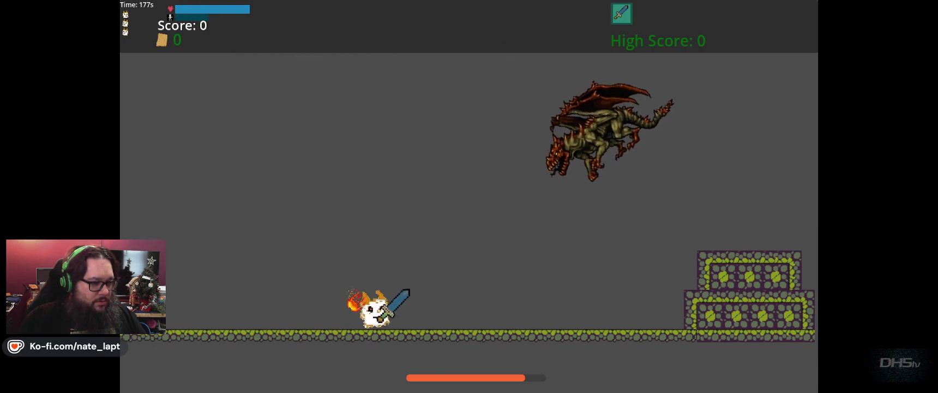
key(space)
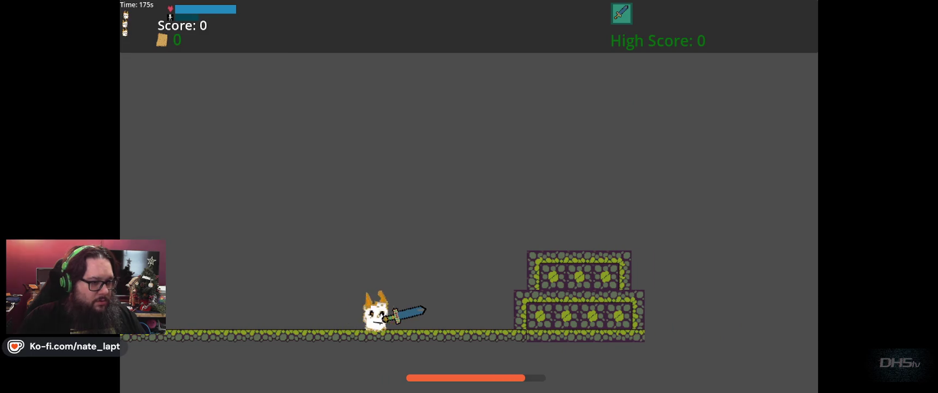
key(Left)
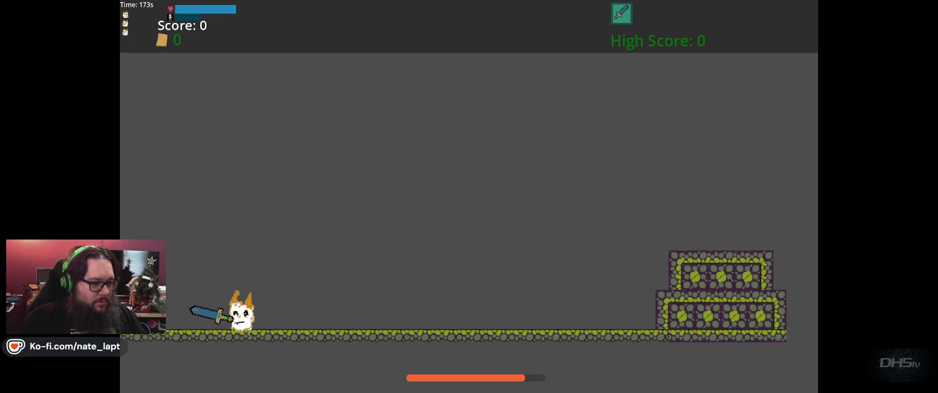
key(Right)
key(space)
key(Left)
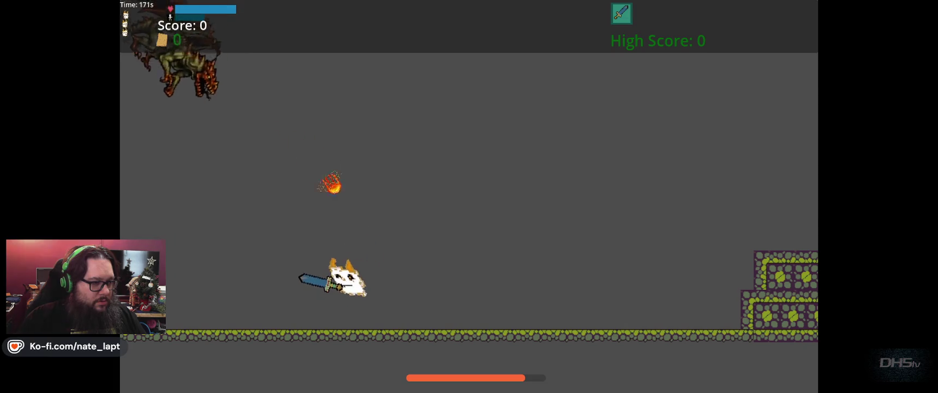
key(Right)
key(space)
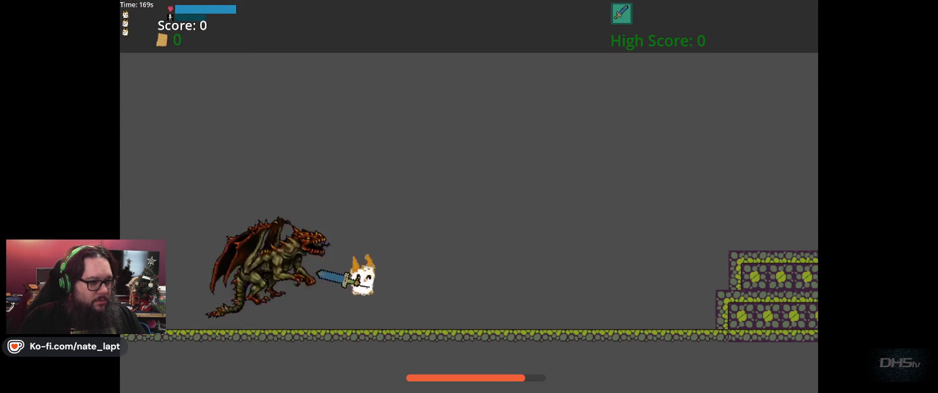
key(Escape)
click(517, 262)
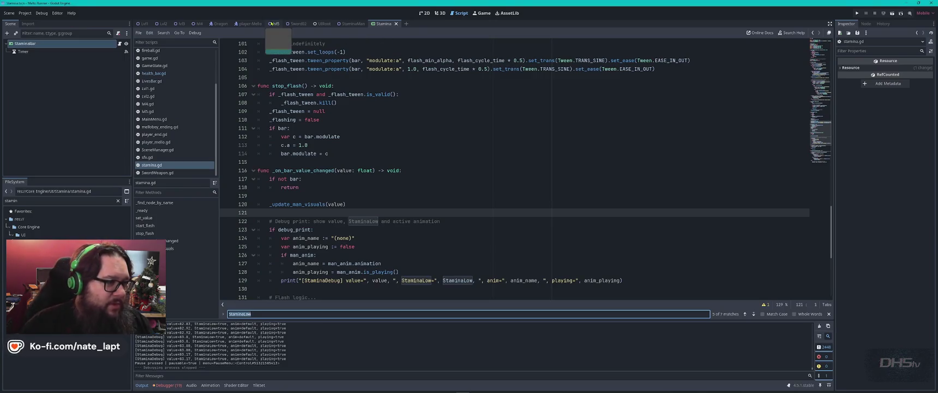
- Show the lvl5 scene in the 2D view with its Lvl5 root node selected
click(276, 23)
click(424, 15)
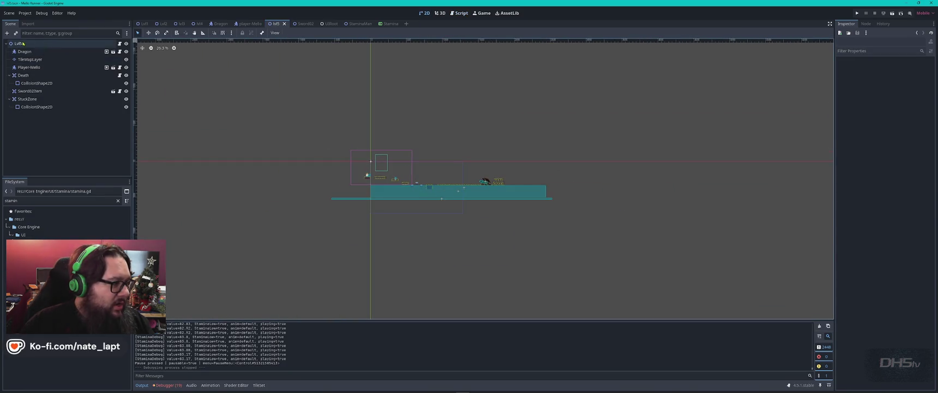
click(55, 44)
- Search the Create Node dialog for a texture node and add a TextureRect under Lvl5
key(ctrl+a)
text(color)
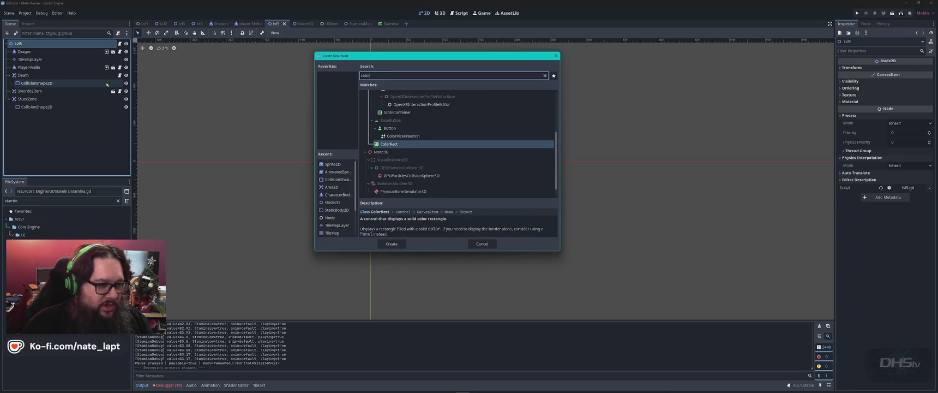
key(BackSpace)
key(BackSpace)
key(BackSpace)
text(tex)
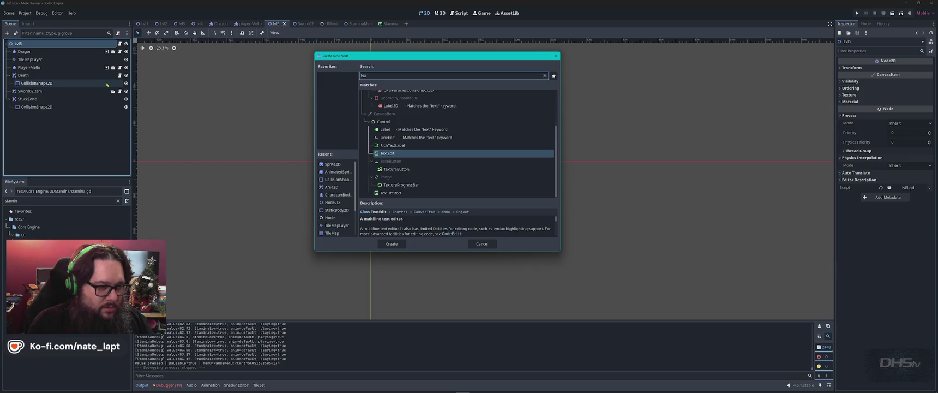
key(BackSpace)
key(BackSpace)
key(BackSpace)
text(color)
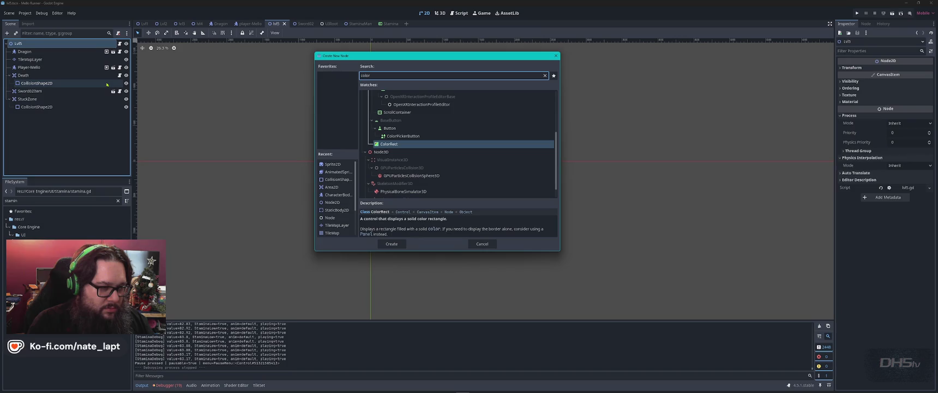
text(texture)
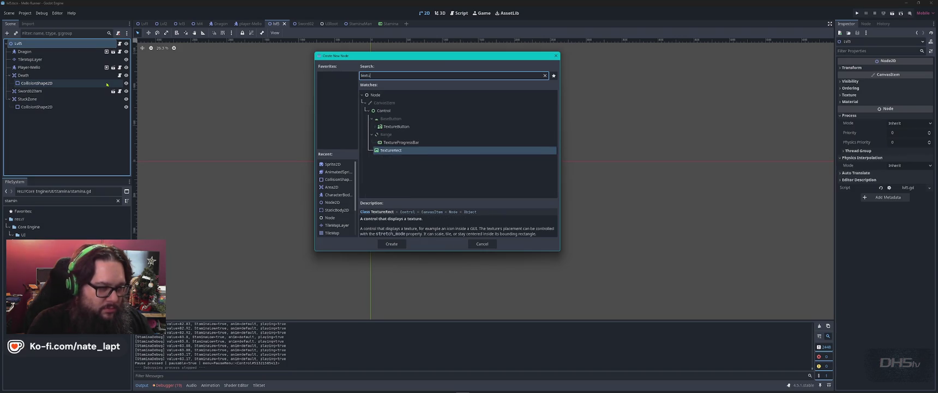
key(Return)
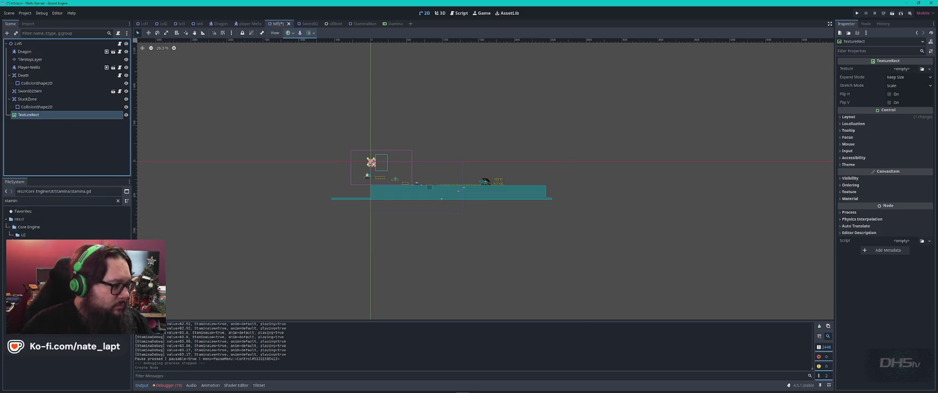
- Filter the FileSystem dock for 'night', then clear the filter and scroll through the asset tree
double_click(33, 201)
text(night)
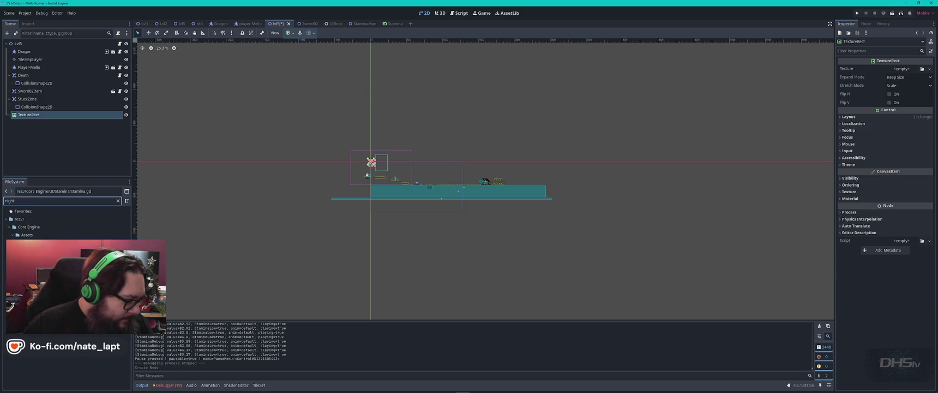
click(119, 201)
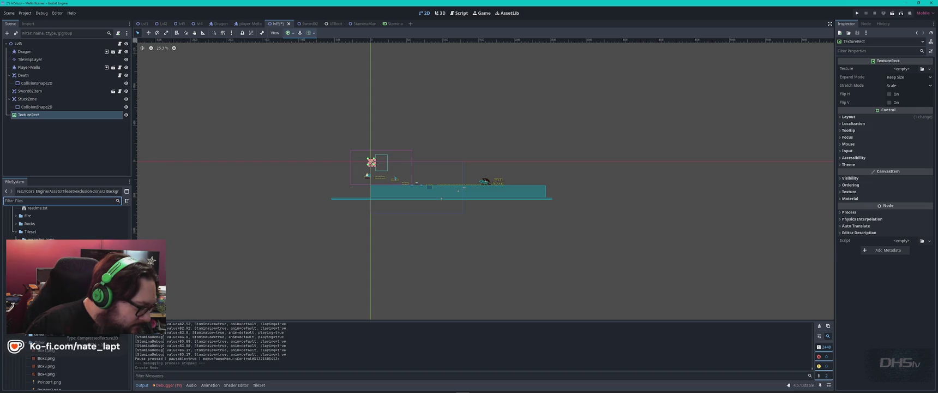
key(Tab)
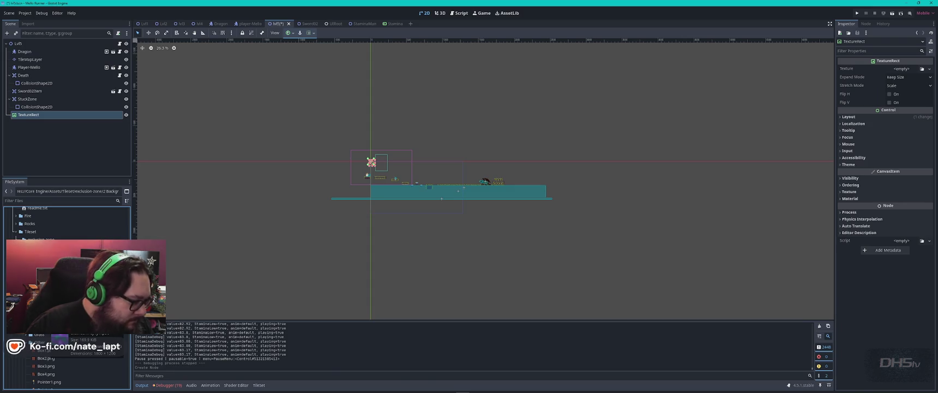
scroll(66, 297, down, 5)
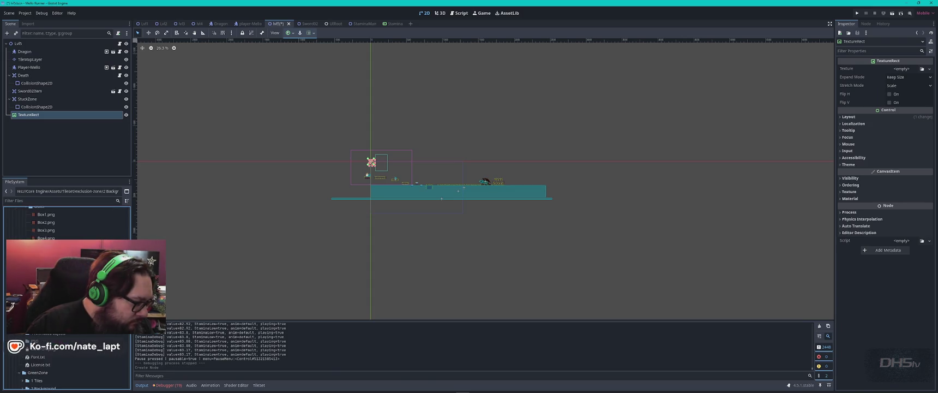
scroll(65, 297, down, 10)
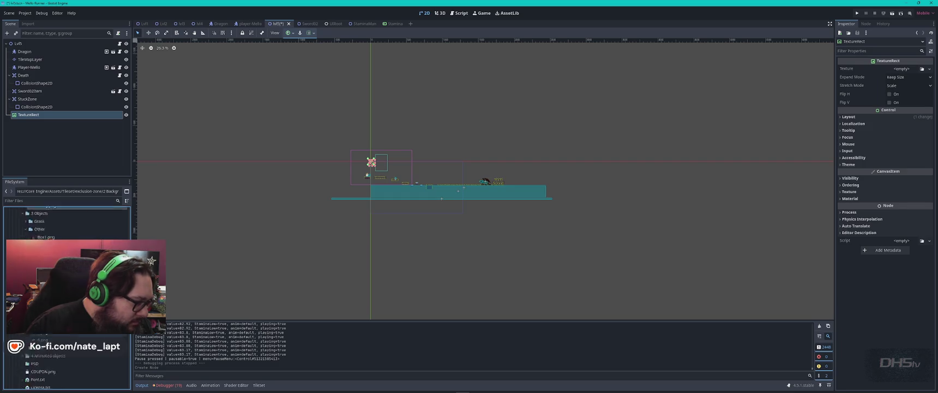
key(alt+Tab)
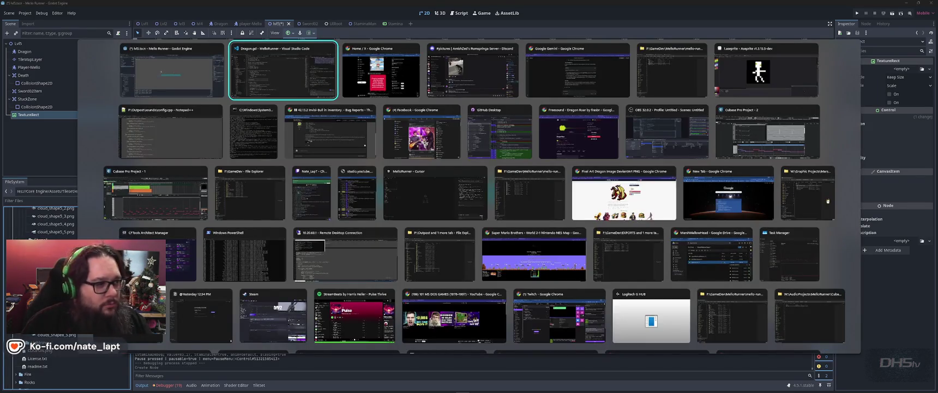
- In File Explorer, browse GameDev's Assets Backgrounds folders, peeking into Clouds 1
key(alt+shift+Tab)
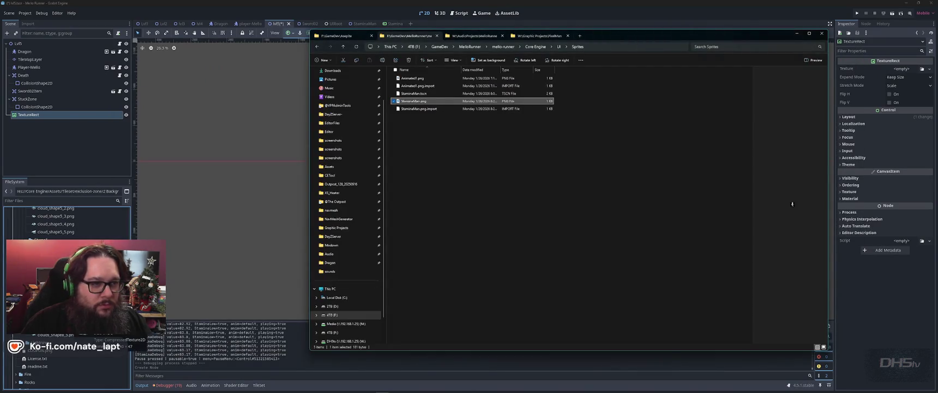
key(ctrl+shift+Tab)
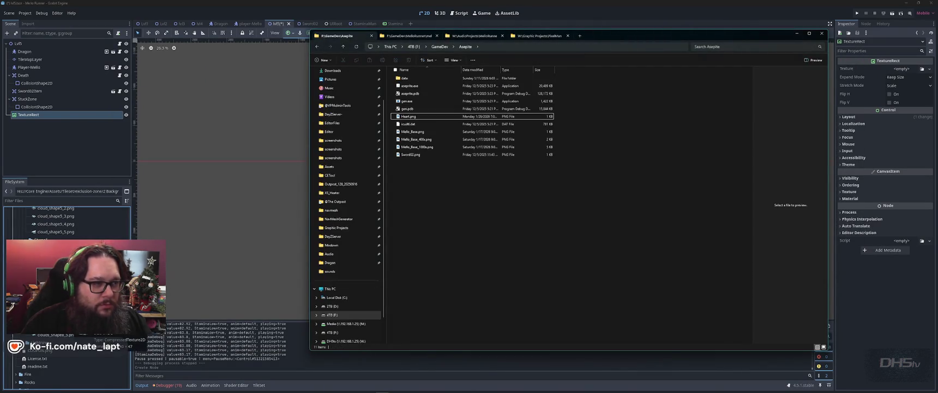
key(alt+Up)
key(Down)
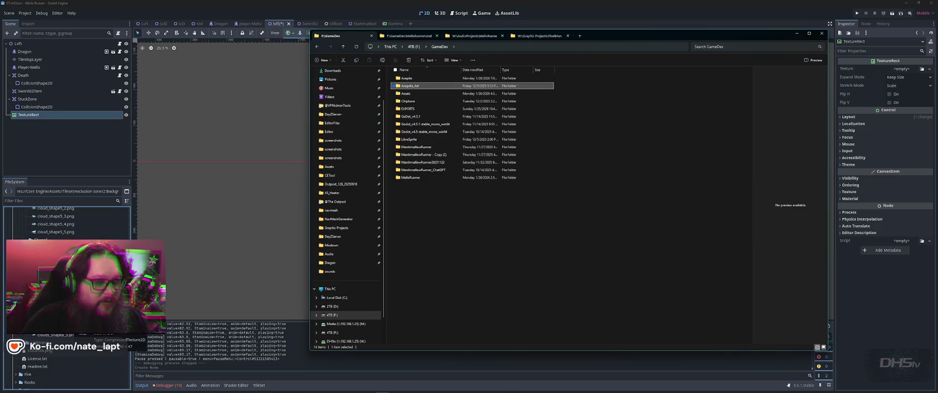
key(Down)
key(Return)
key(Down)
key(Return)
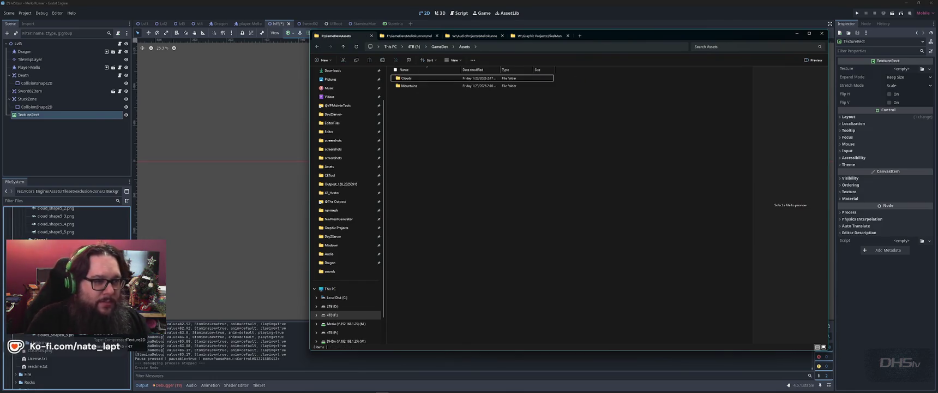
key(Return)
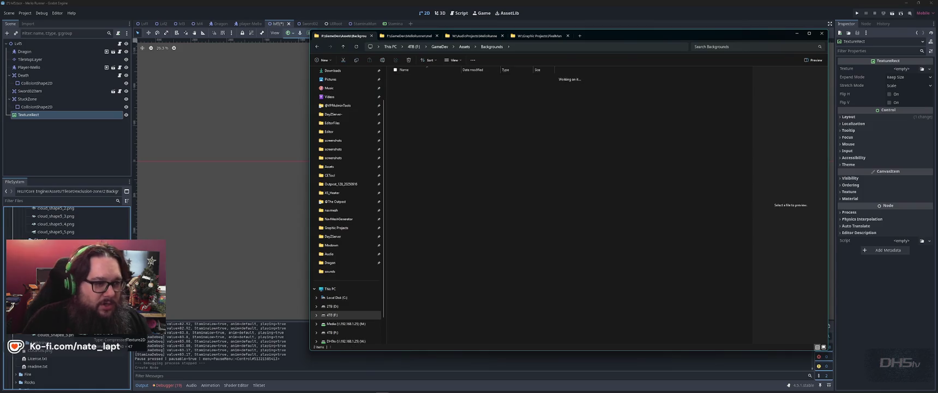
key(Return)
key(BackSpace)
key(BackSpace)
key(BackSpace)
key(Down)
key(Up)
key(Up)
key(BackSpace)
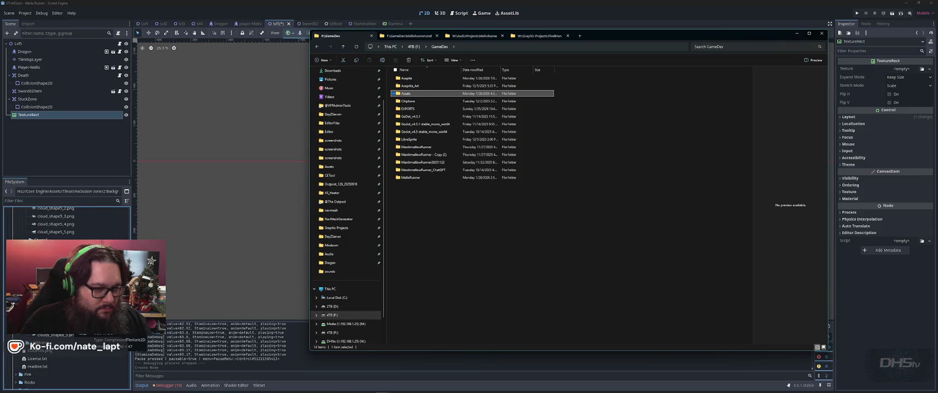
- Open marshmallow-runner's Backgrounds > Nature > nature_8 and preview 1.png and origbig.png
key(Down)
key(Down)
key(Down)
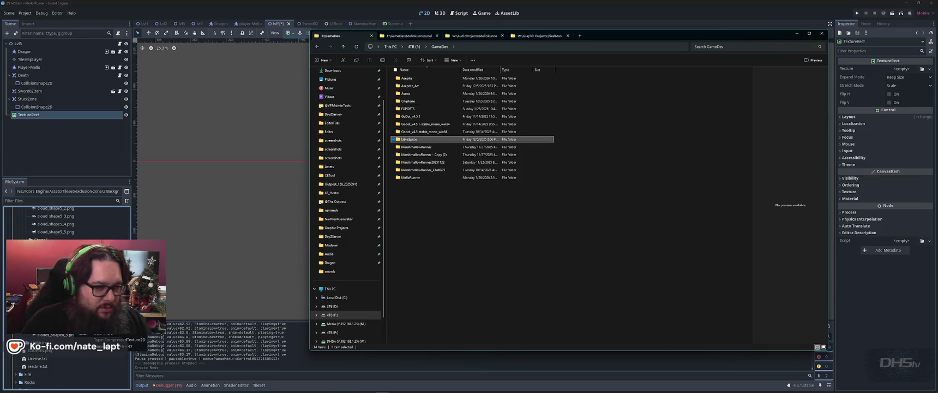
key(Return)
key(Down)
key(Return)
key(Down)
key(Down)
key(Down)
key(Return)
key(Down)
key(Return)
key(Down)
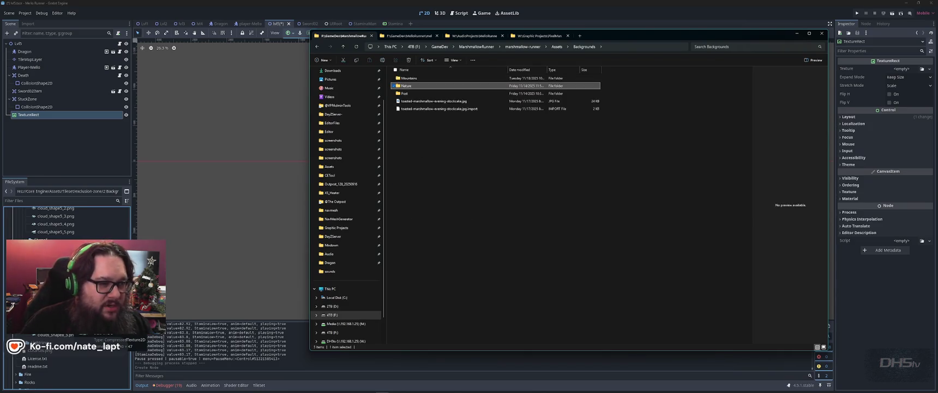
key(Return)
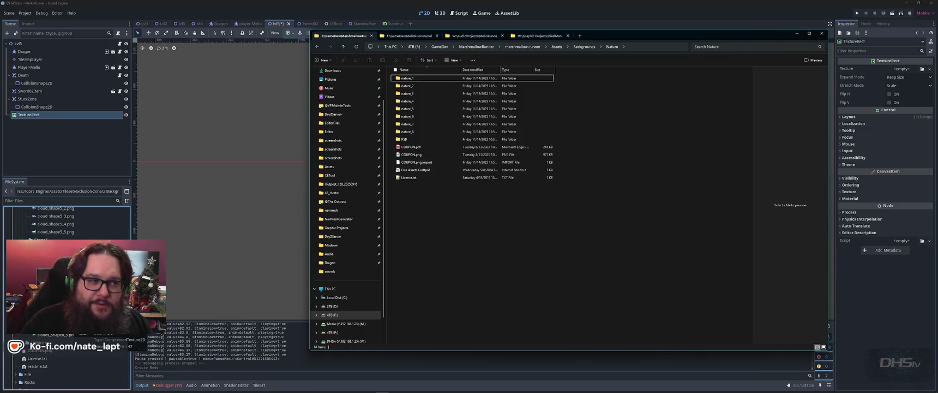
key(Down)
key(Down)
key(Down)
key(Return)
key(space)
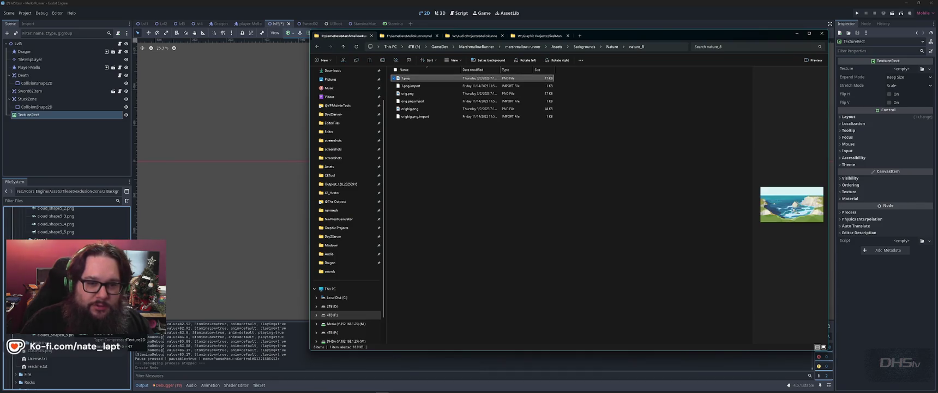
key(Down)
key(Down)
key(Down)
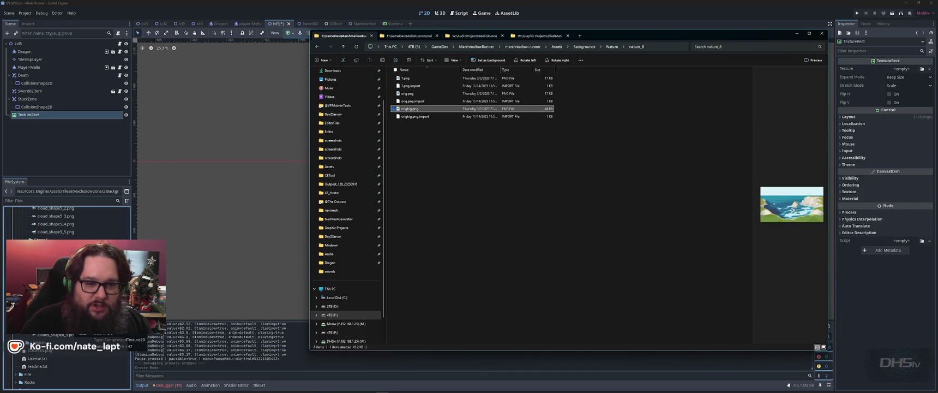
- Preview the images in the nature_7, nature_6 and nature_5 folders
key(BackSpace)
key(Up)
key(Return)
key(space)
key(Down)
key(Down)
key(Down)
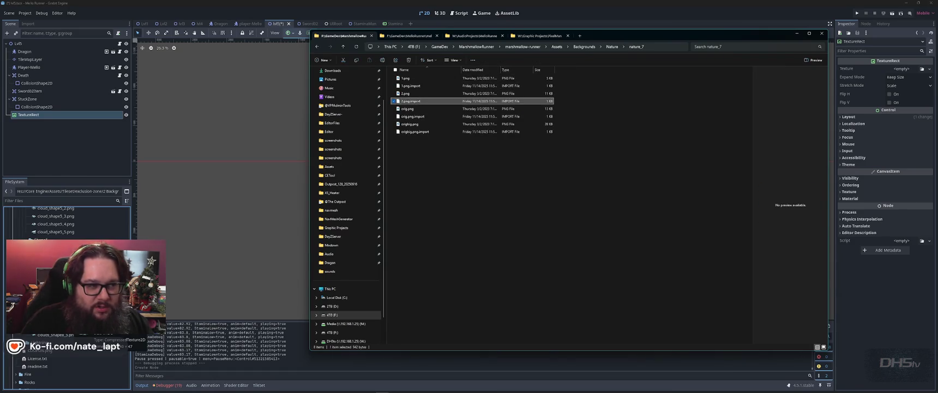
key(BackSpace)
key(Up)
key(Return)
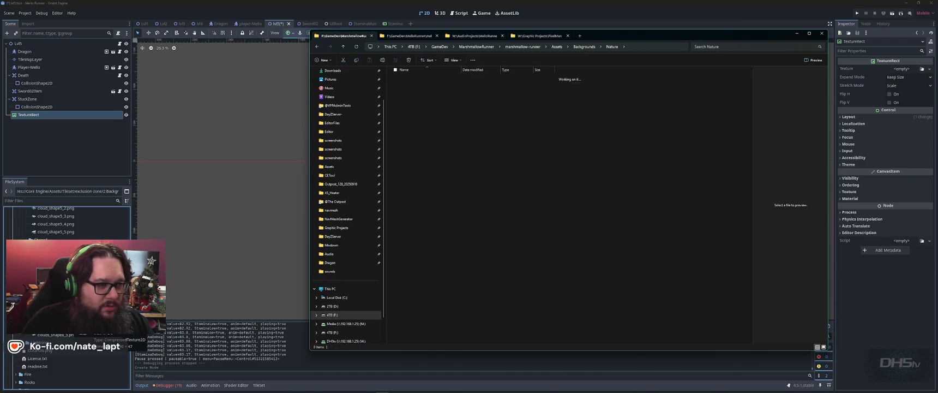
key(space)
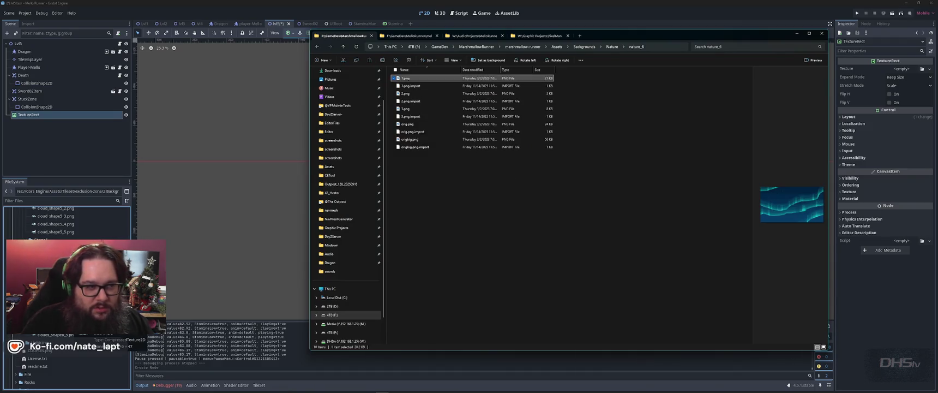
key(Down)
key(Down)
key(Down)
key(F5)
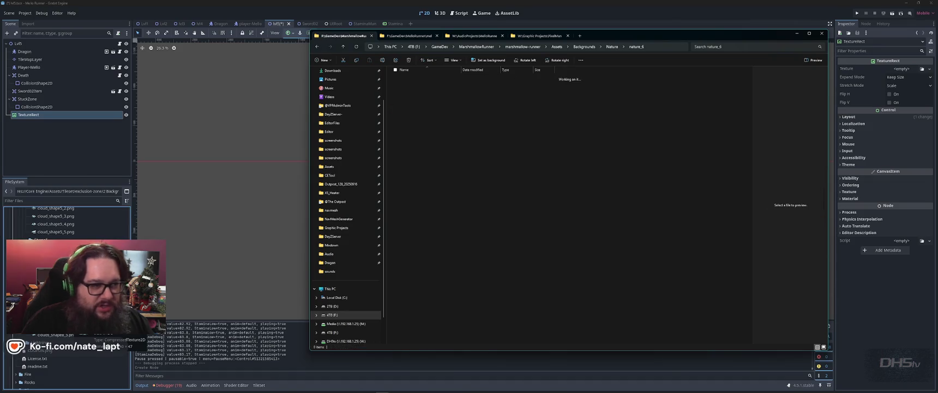
key(BackSpace)
key(Up)
key(Return)
key(space)
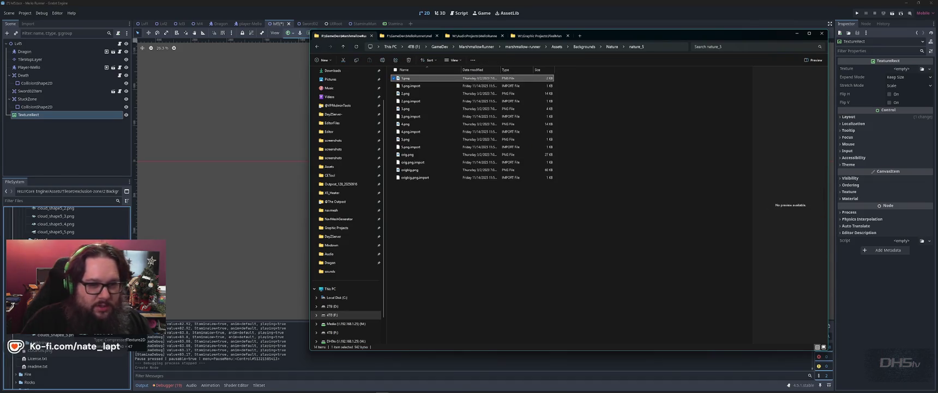
key(Down)
key(Down)
key(Down)
key(Down)
key(Down)
key(Down)
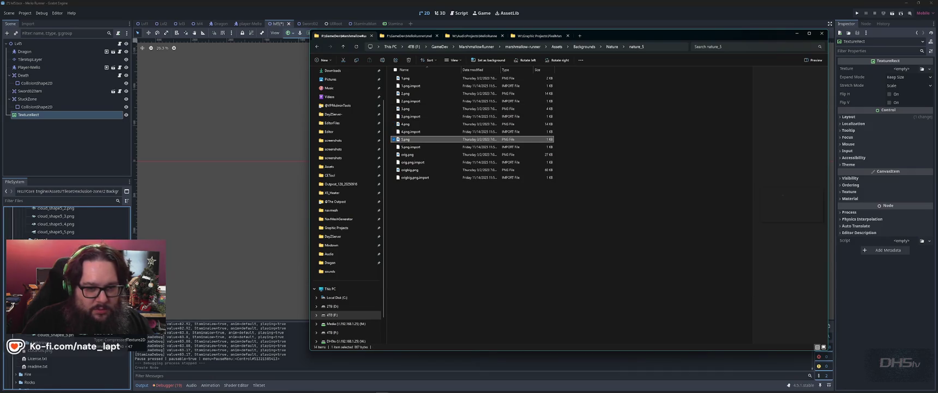
- Preview the nature_4 and nature_3 images, viewing 3.png full size, then check nature_2
key(BackSpace)
key(Up)
key(Return)
key(space)
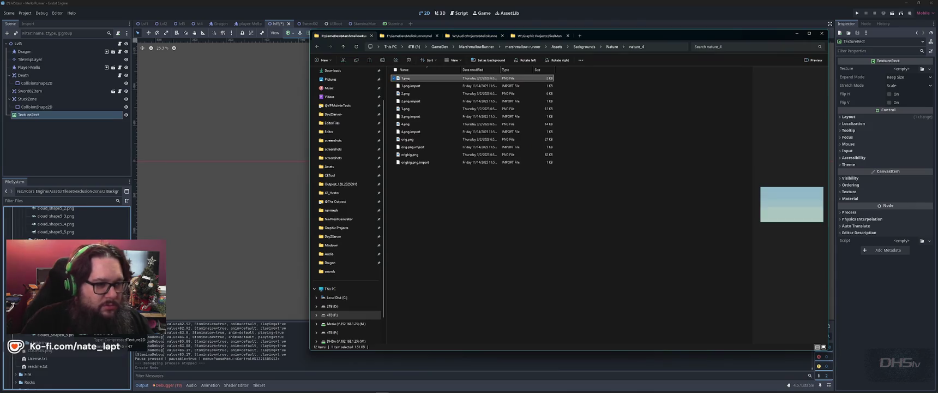
key(Down)
key(Down)
key(Down)
key(Up)
key(Down)
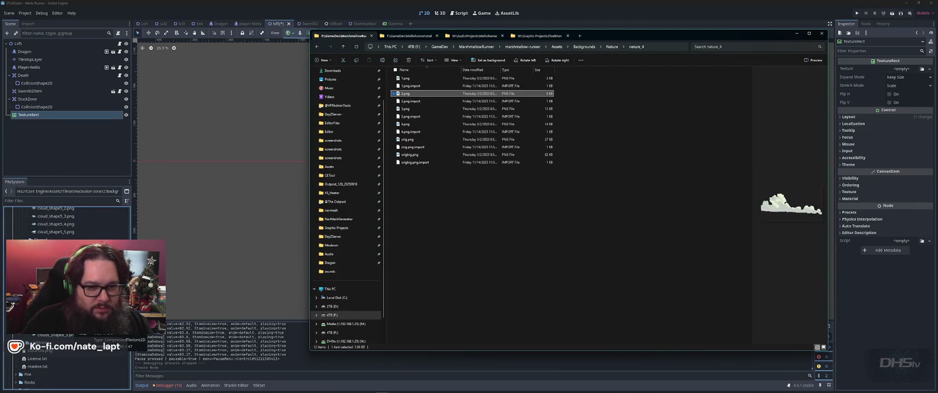
key(Down)
key(Down)
key(Down)
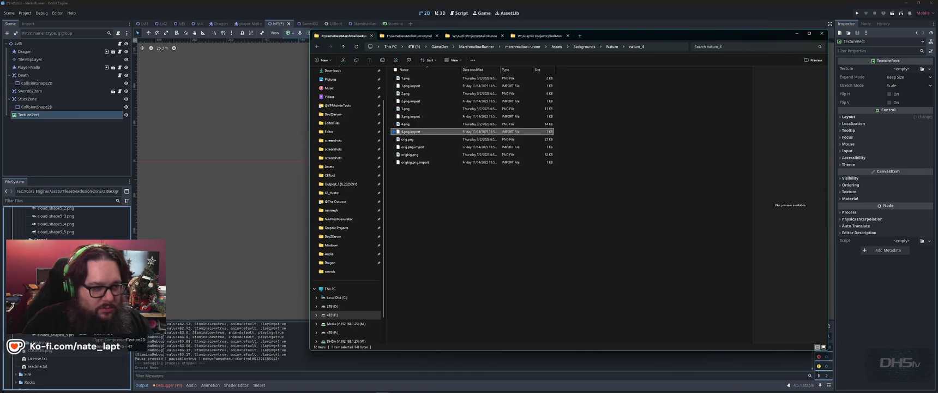
key(Down)
key(alt+Up)
key(Up)
key(Return)
key(Down)
key(Down)
key(Down)
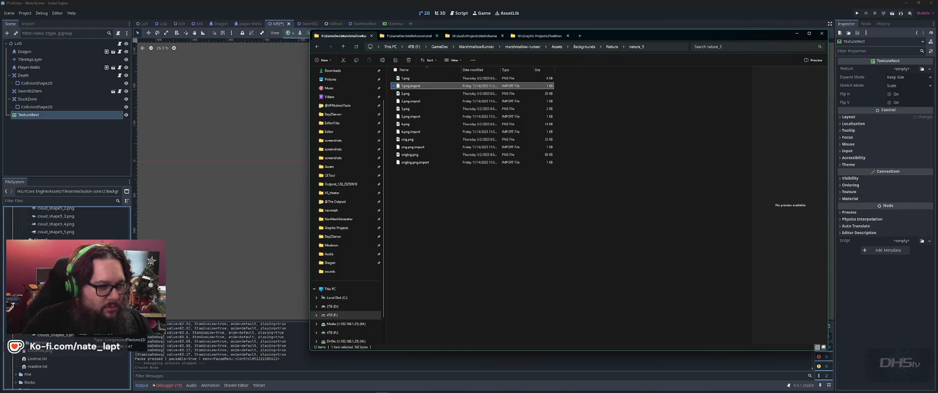
key(Return)
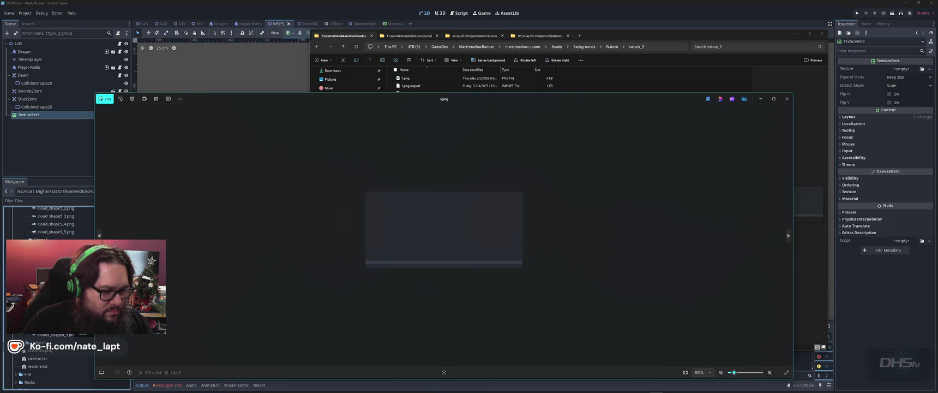
key(Escape)
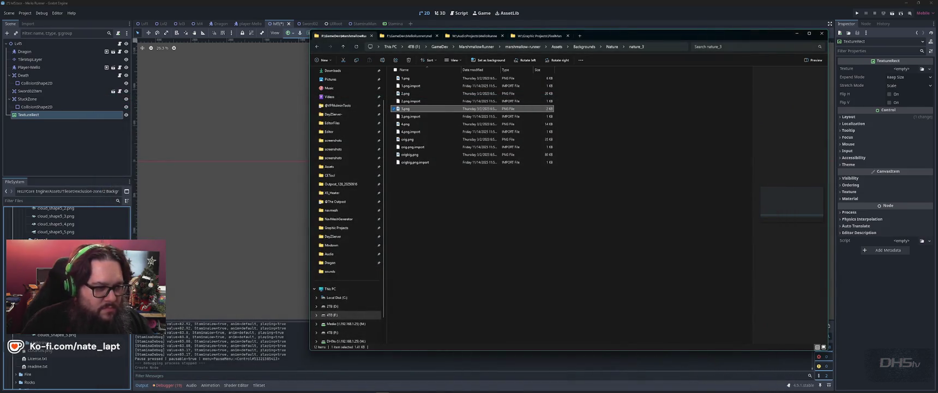
key(Down)
key(Down)
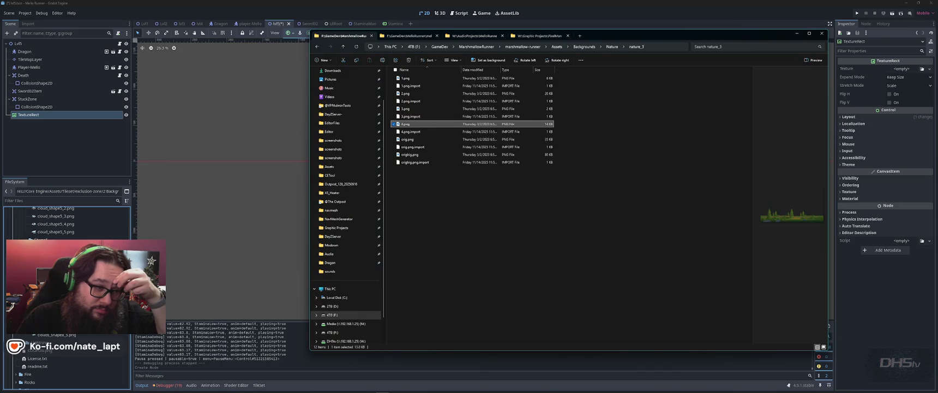
key(Down)
key(Down)
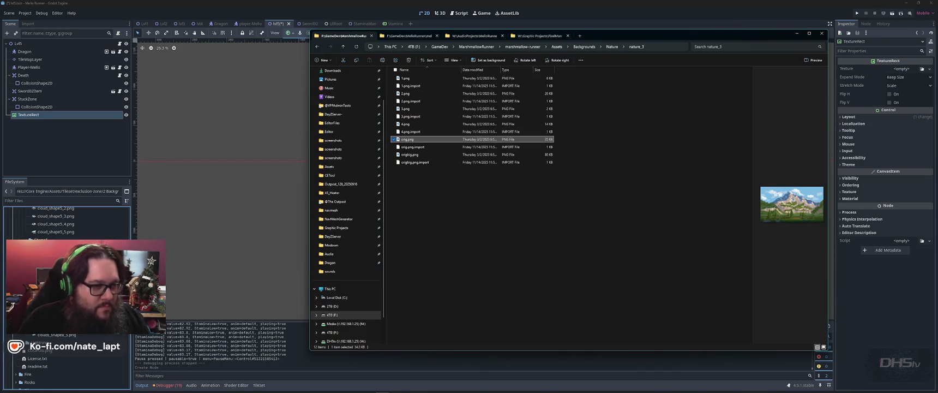
key(alt+Left)
key(Down)
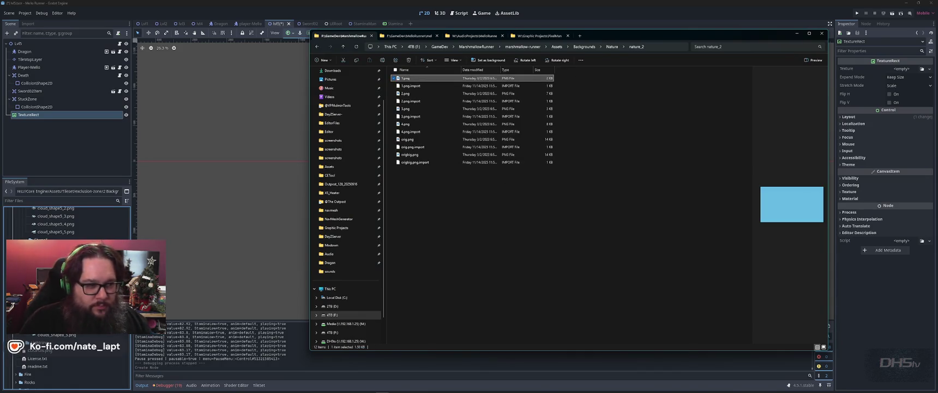
key(alt+Left)
- Look through the Mountains PNG folders background 2, background 3 and background 4
key(alt+Up)
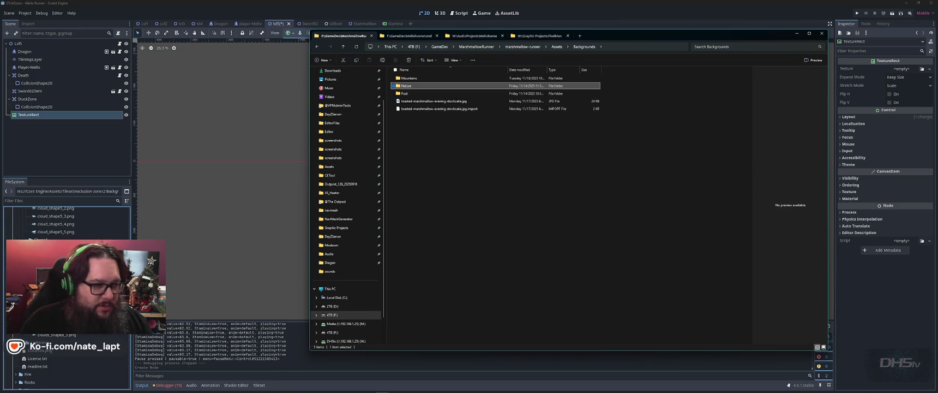
key(Up)
key(Return)
key(Return)
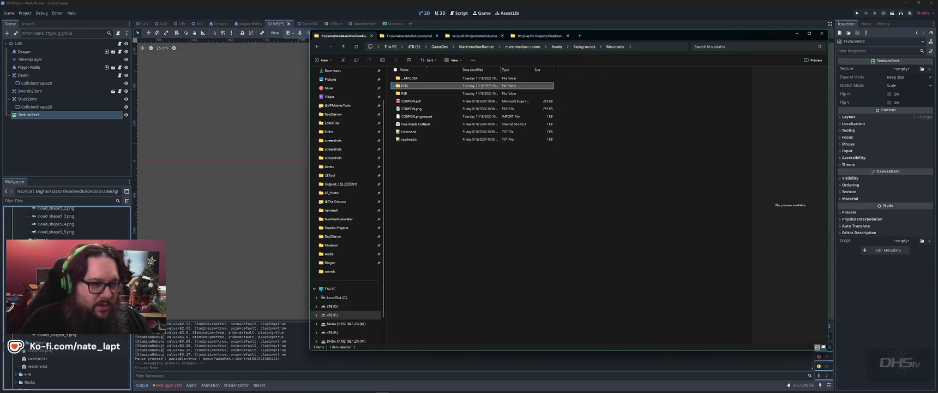
key(Return)
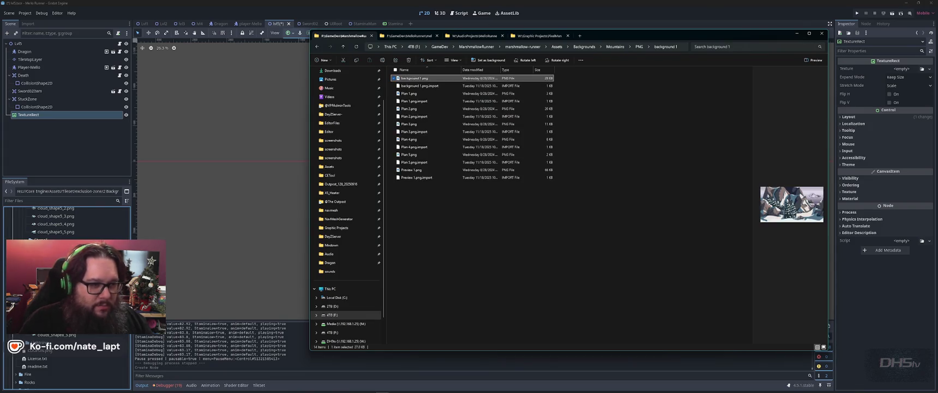
key(alt+Up)
key(Down)
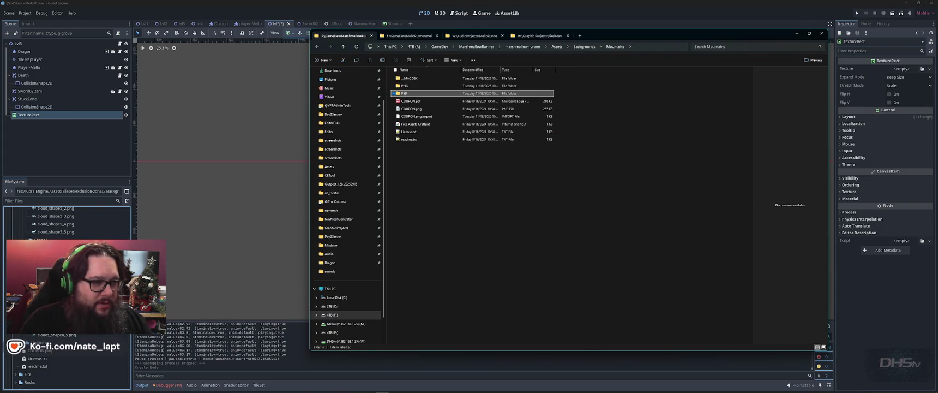
key(Return)
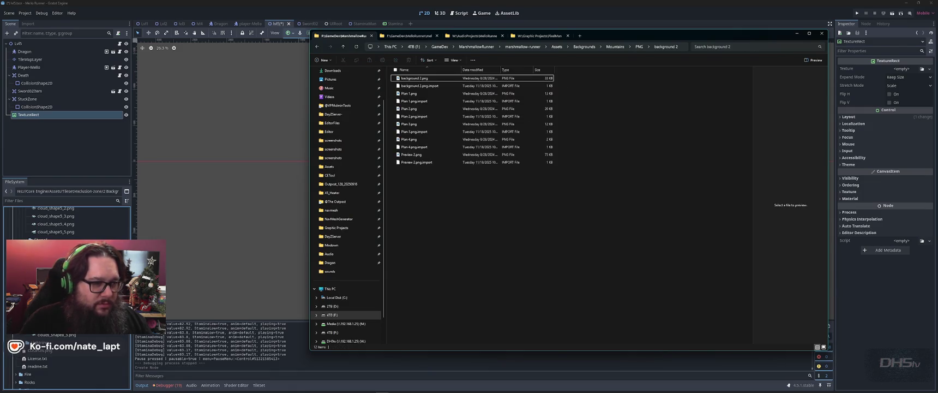
key(alt+Up)
key(Down)
key(Return)
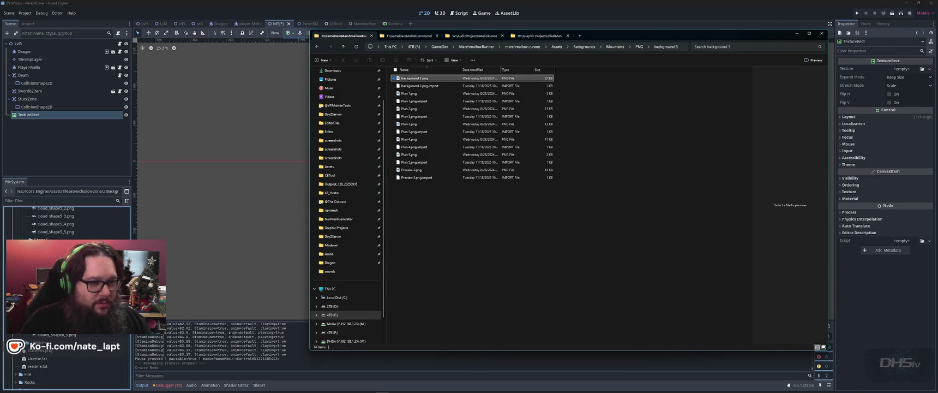
key(alt+Up)
key(Down)
key(Return)
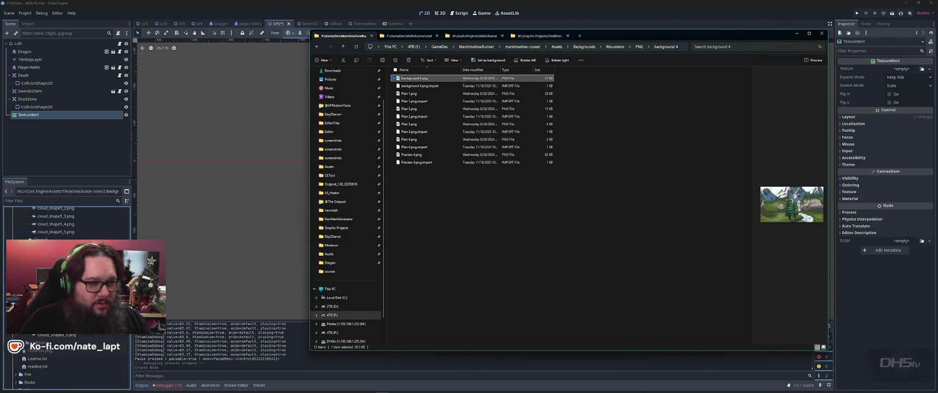
key(alt+Up)
key(alt+Up)
key(alt+Up)
- Open Post > PNG > Postapocalypce4 > Pale and preview bg.png and columns&floor.png
key(Down)
key(Down)
key(Return)
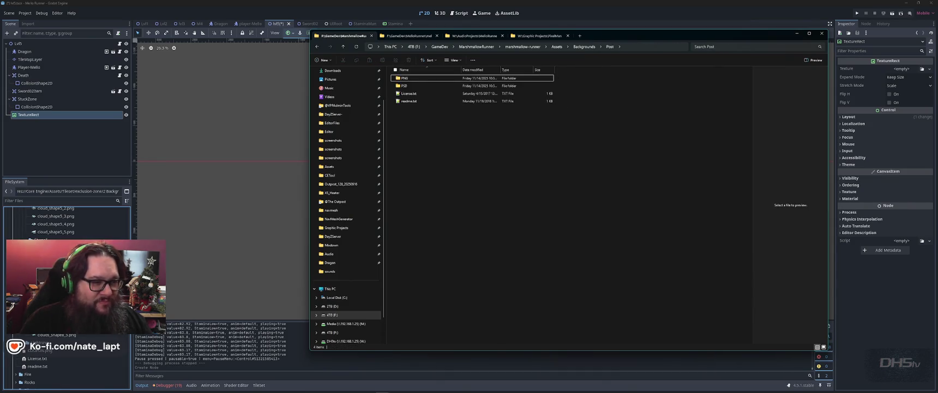
key(Return)
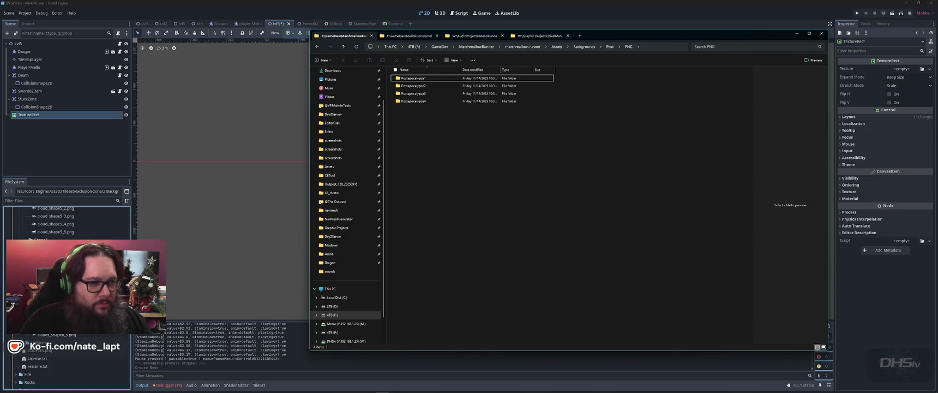
key(Down)
key(Down)
key(Down)
key(Return)
key(Down)
key(Return)
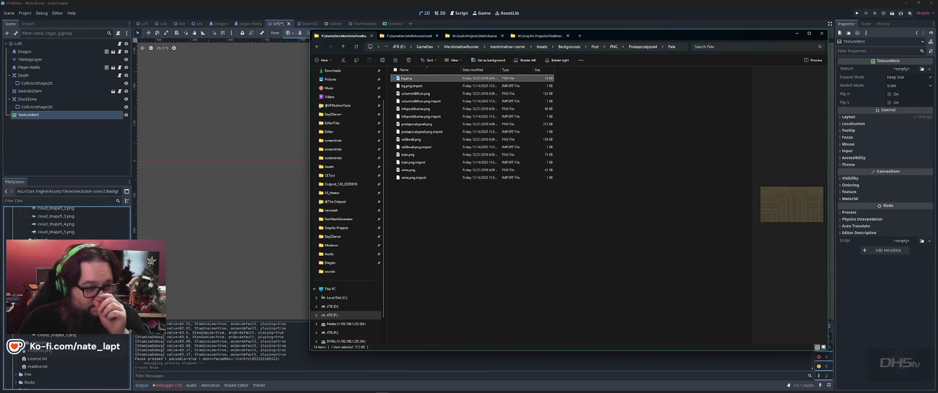
key(Down)
key(Down)
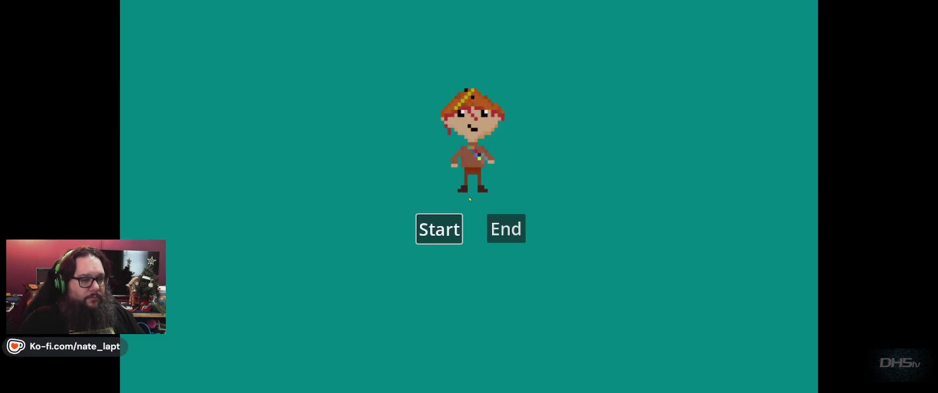
- Run right grabbing the sword and jumping toward the sleeping dragon, then pause and exit
key(space)
key(Right)
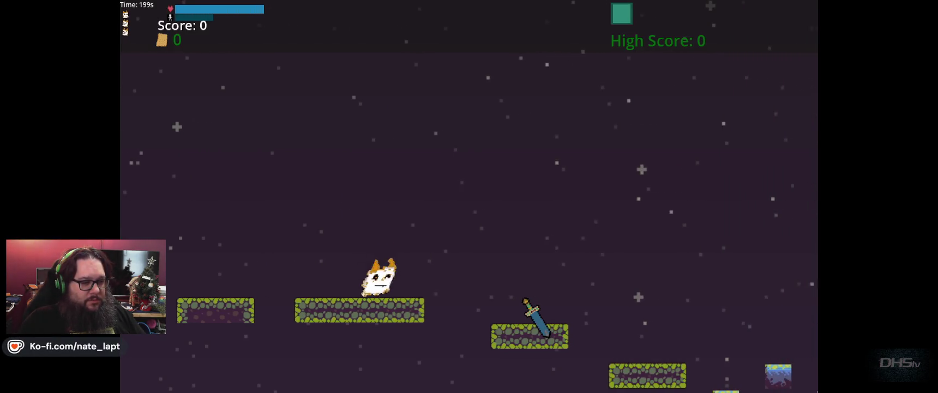
key(space)
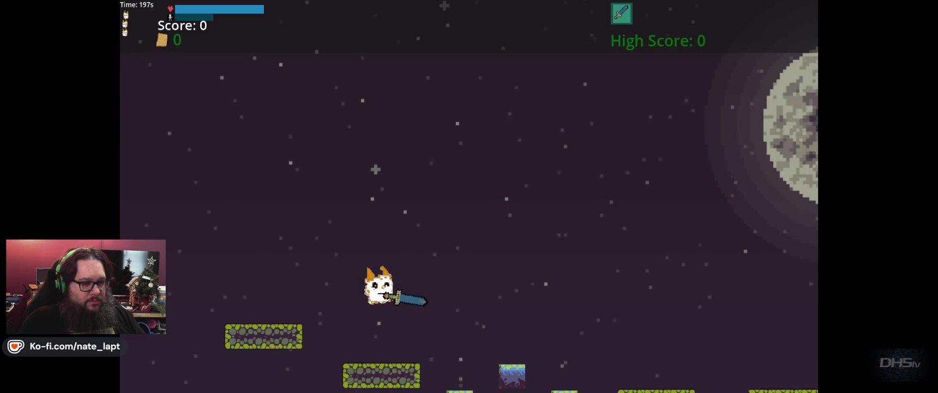
key(space)
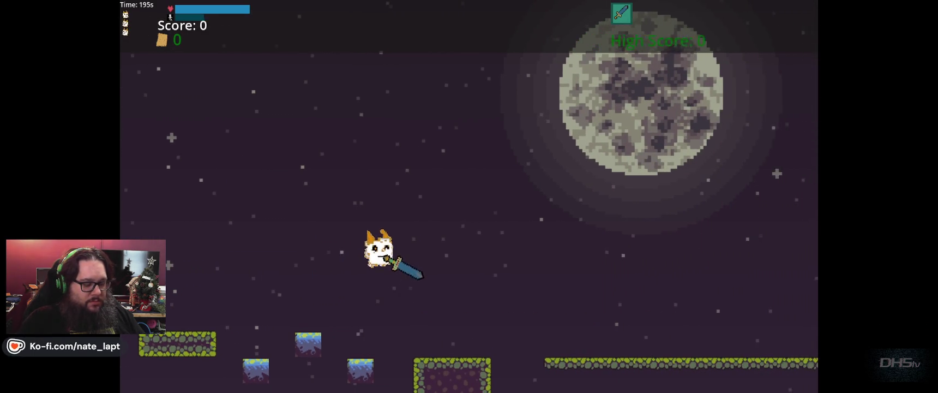
key(space)
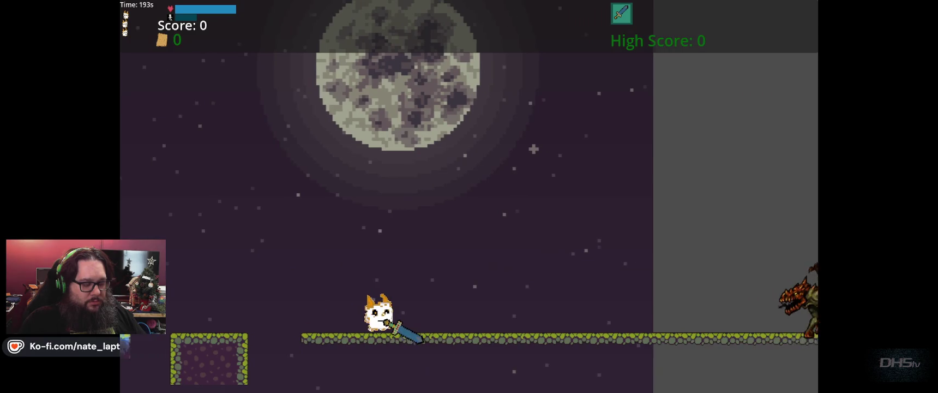
key(Escape)
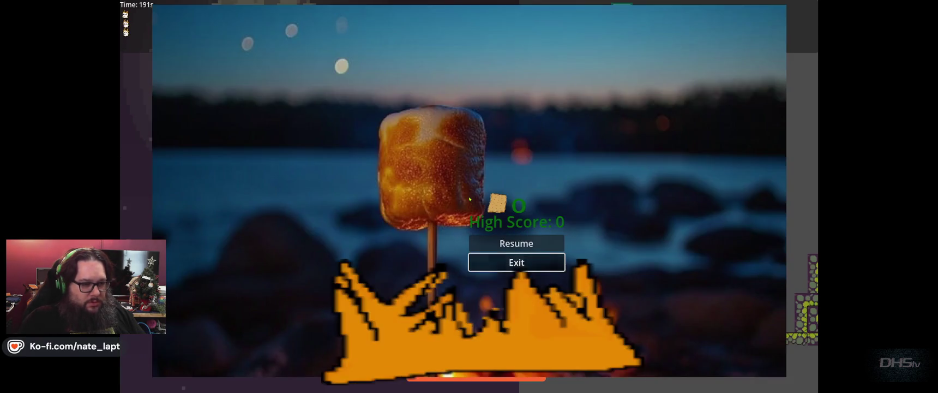
click(515, 262)
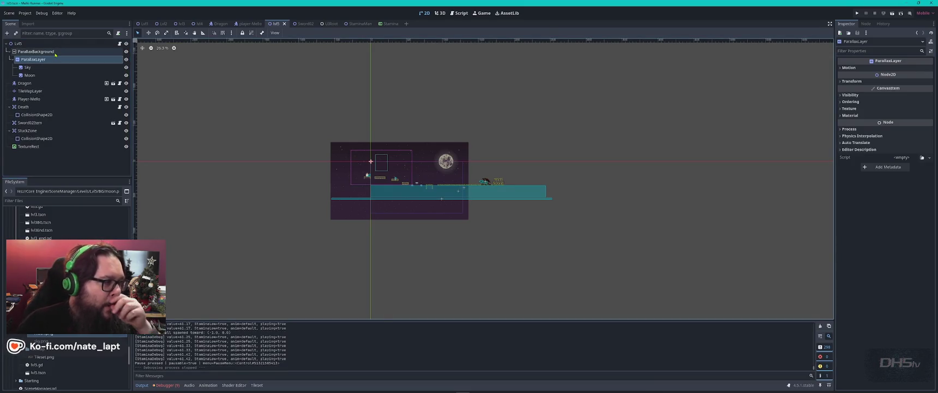
- Inspect the ParallaxBackground's Scroll and Layer settings (layer -100), comparing with the Lvl1 scene
click(59, 53)
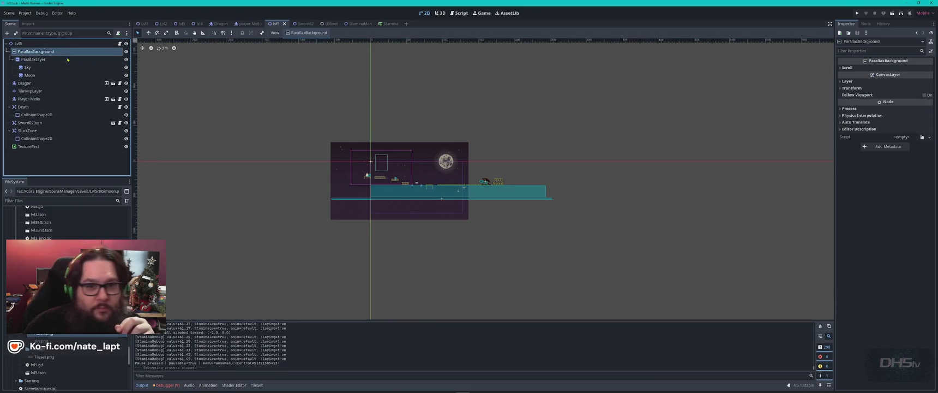
click(843, 67)
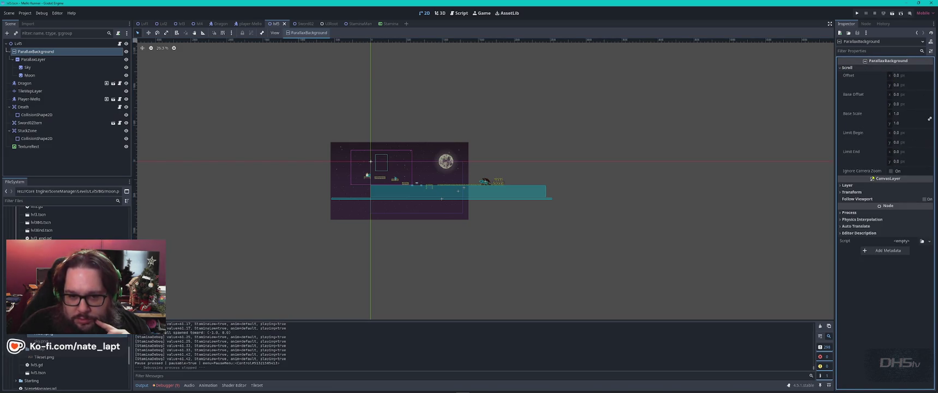
click(840, 185)
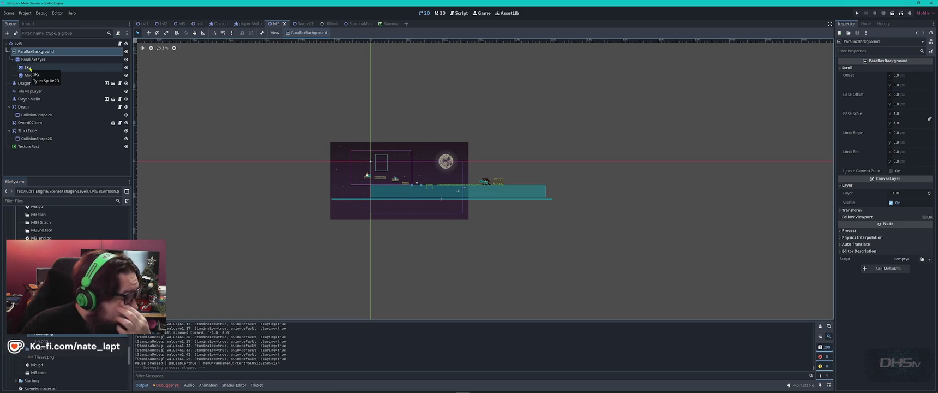
click(144, 23)
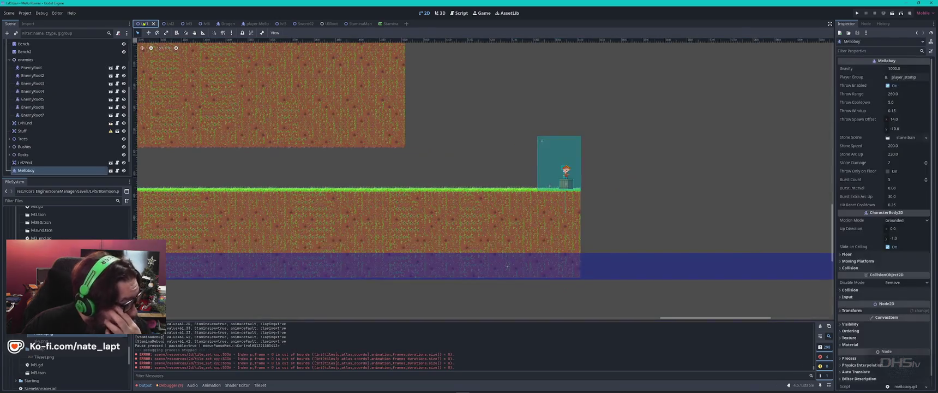
click(276, 24)
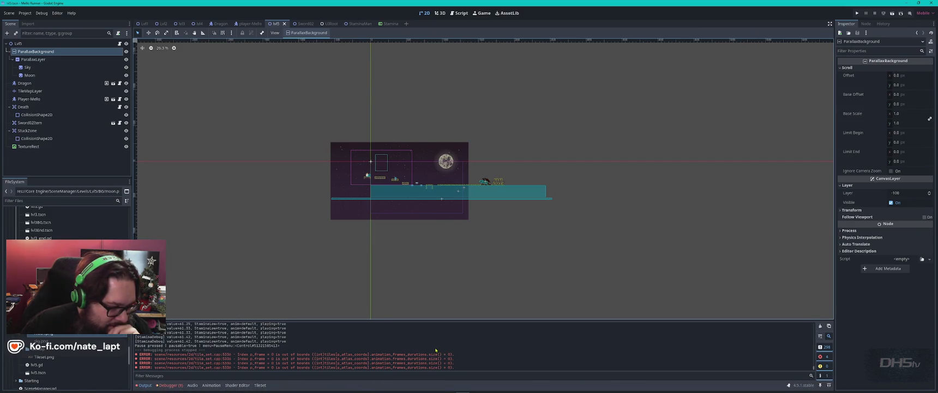
- Start a new Godot instance from its taskbar icon
mouse_move(494, 390)
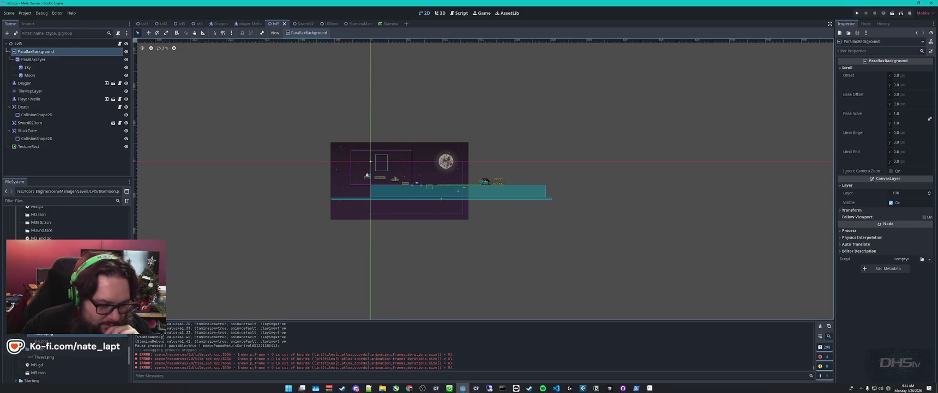
right_click(462, 388)
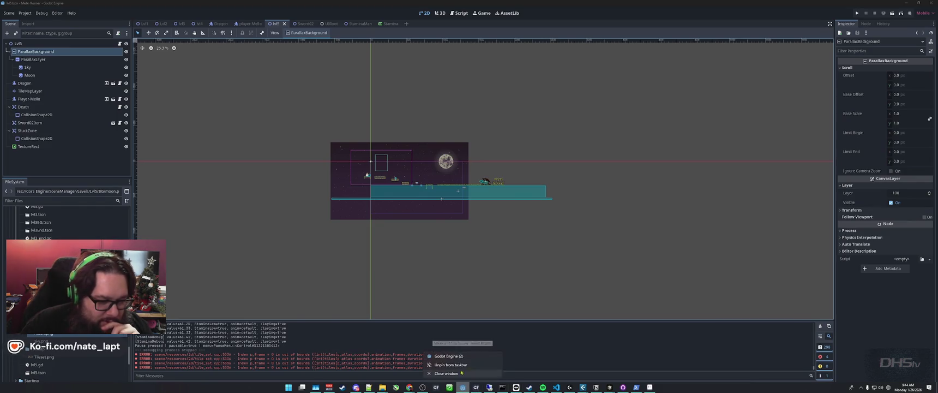
click(459, 358)
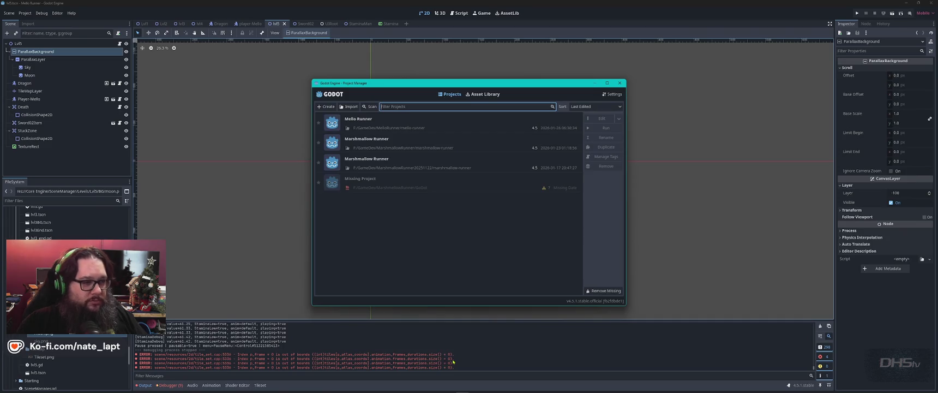
- Open the Marshmallow Runner project from the Project Manager, showing its Lvl4 scene
double_click(393, 148)
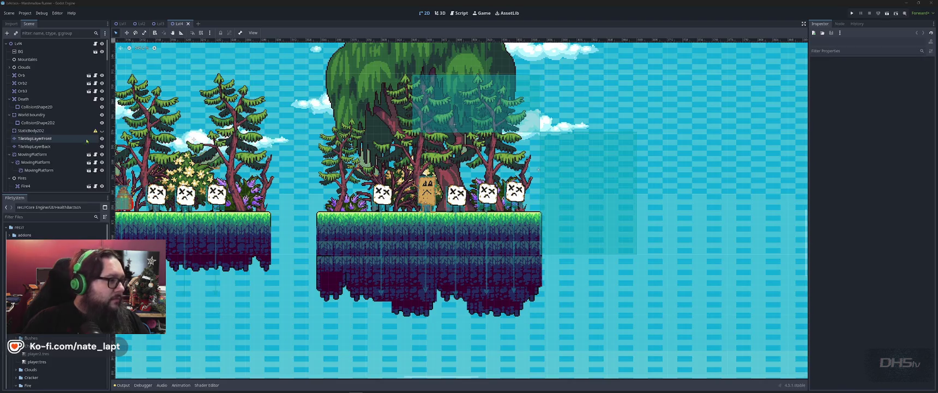
- Open Lvl4's BG Background scene and inspect ParallaxLayer3, Sprite2D2 and the Sprite2D sky sprite
click(21, 51)
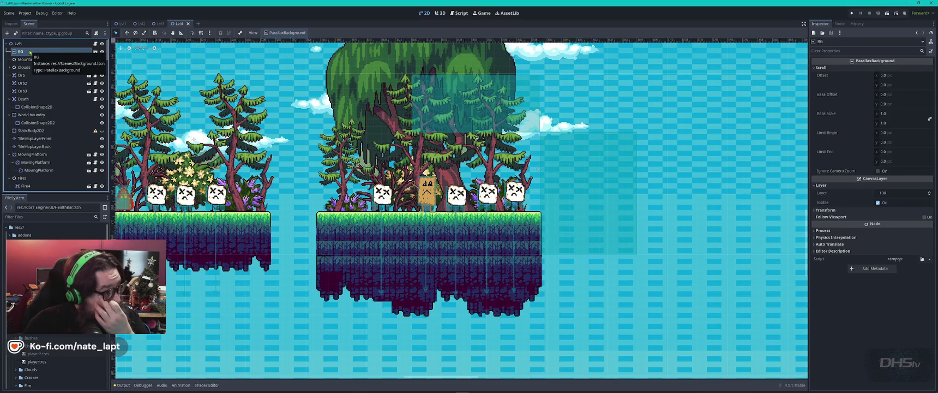
click(96, 51)
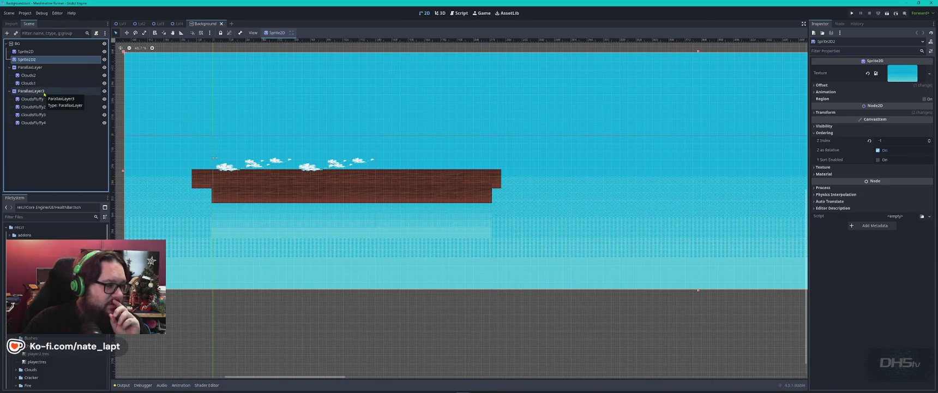
click(44, 92)
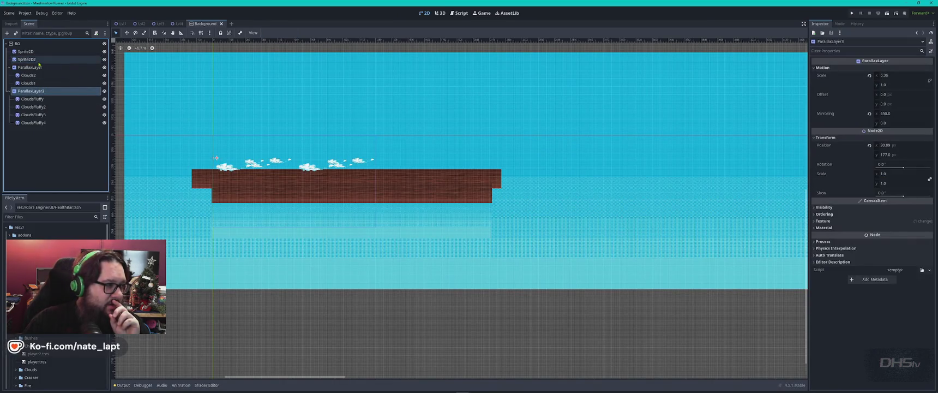
click(27, 59)
click(27, 51)
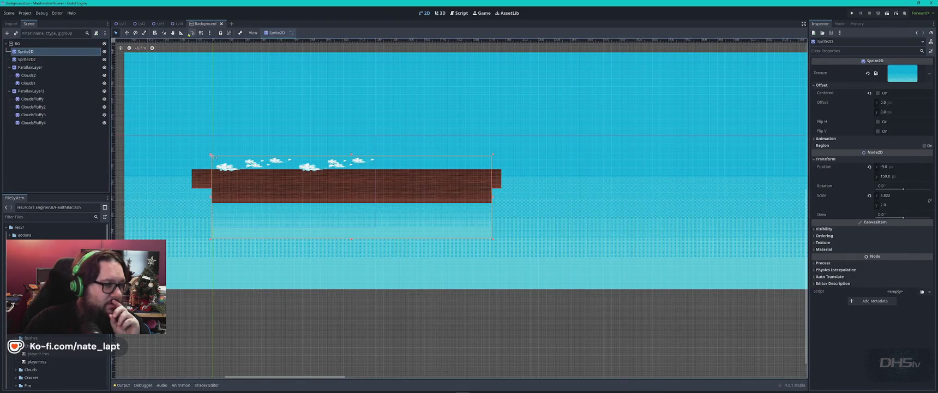
key(alt+Tab)
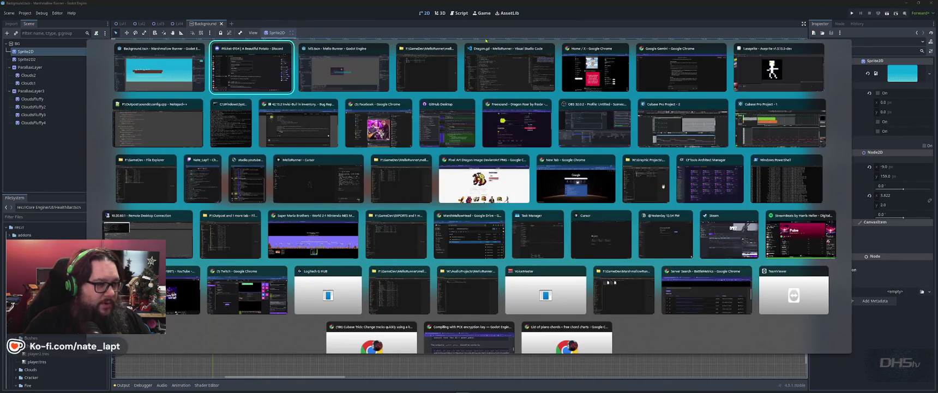
- In Lvl5, move Sky below Moon and back above it, select Moon, then save and run the game
key(Tab)
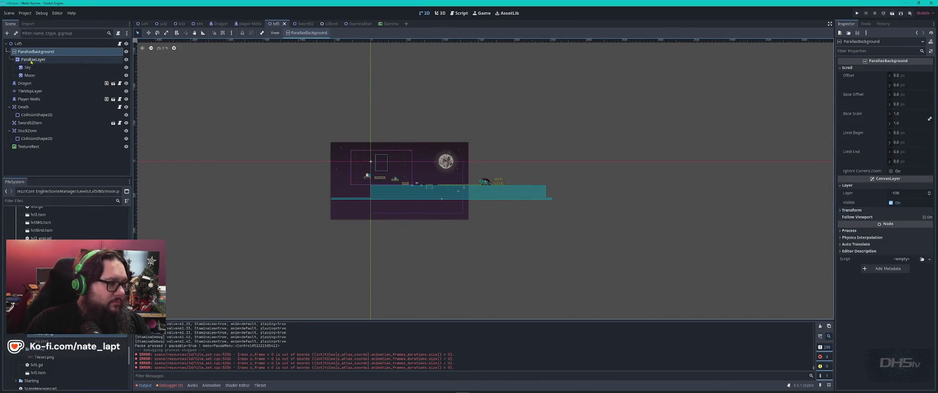
click(28, 67)
drag(30, 55, 30, 77)
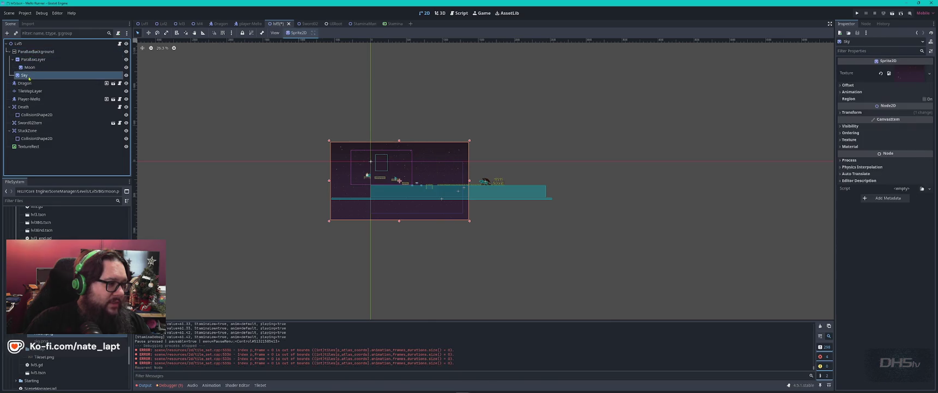
mouse_move(33, 53)
mouse_down()
mouse_move(29, 66)
mouse_move(55, 76)
mouse_up()
click(30, 66)
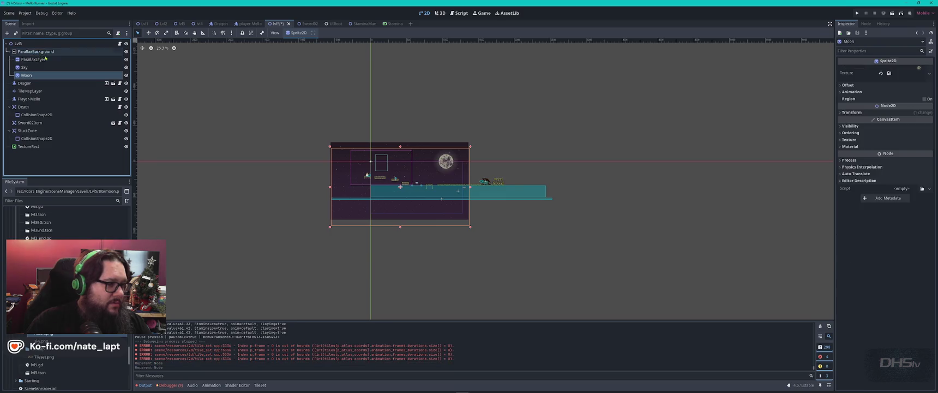
key(F5)
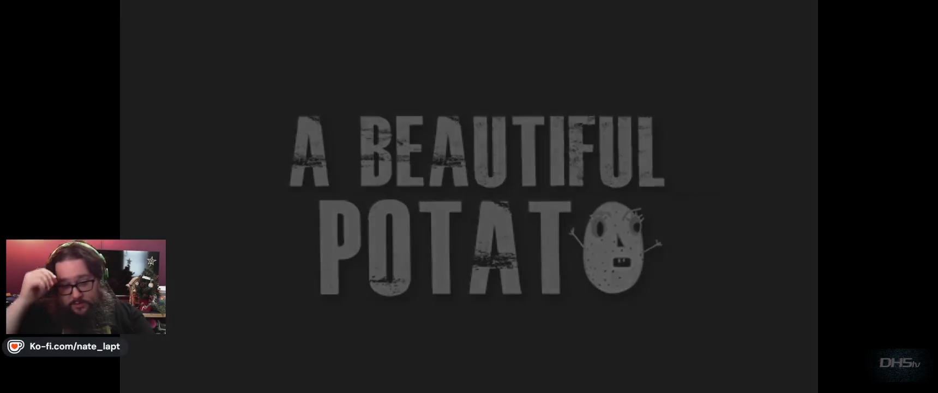
- Start the game from the main menu, pick up the sword and destroy the fireball enemy
key(Return)
key(space)
key(Right)
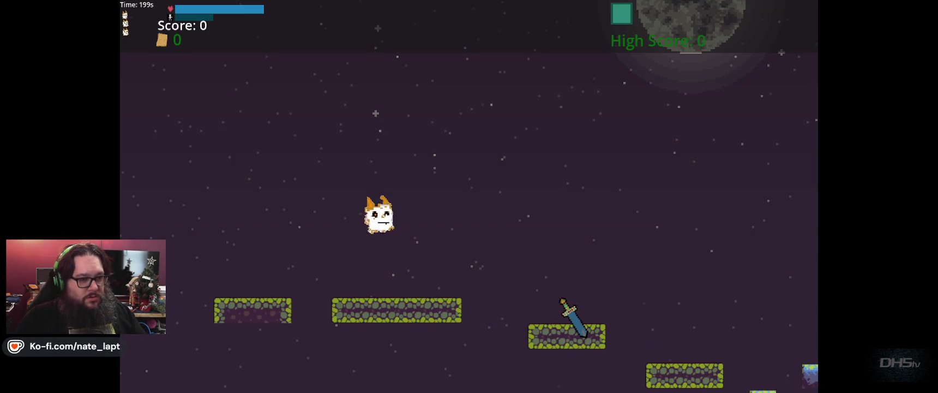
key(Right)
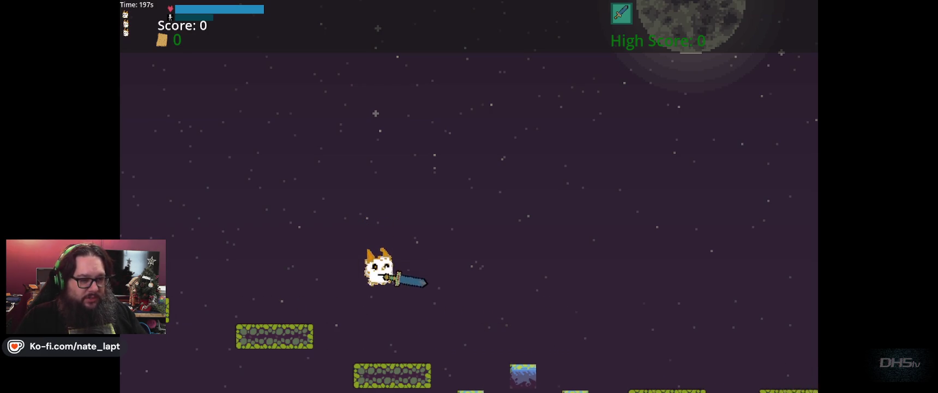
key(Right)
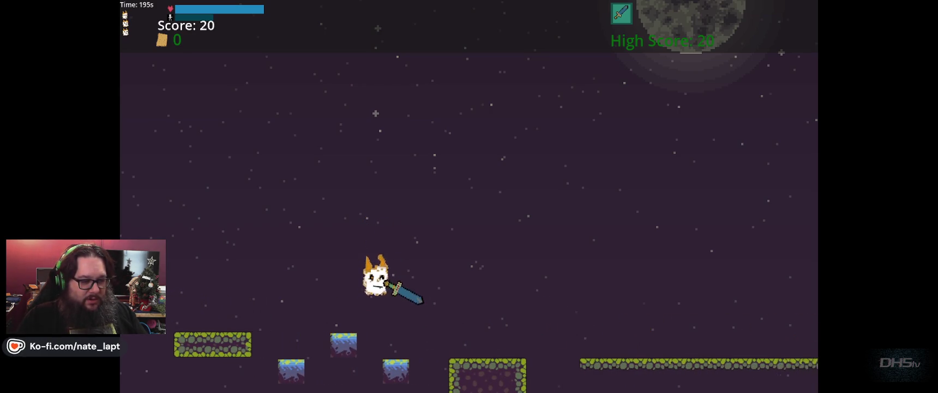
- Repeatedly jump-attack the dragon, retreating left and leaping back right between hits
key(space)
key(Right)
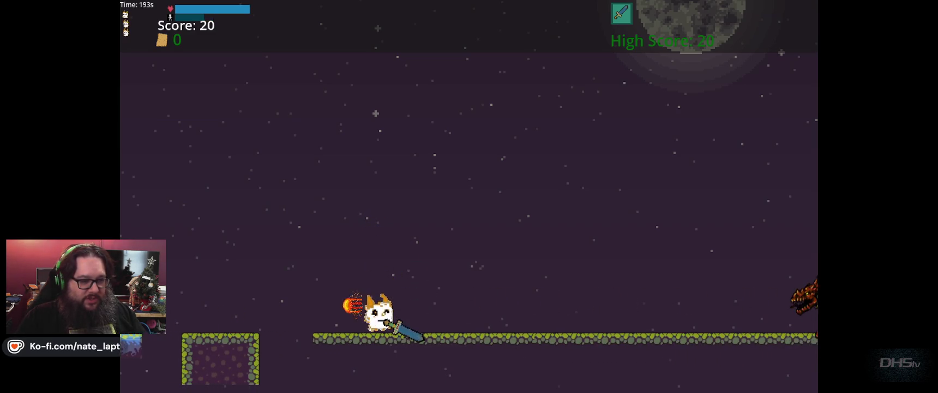
key(Right)
key(space)
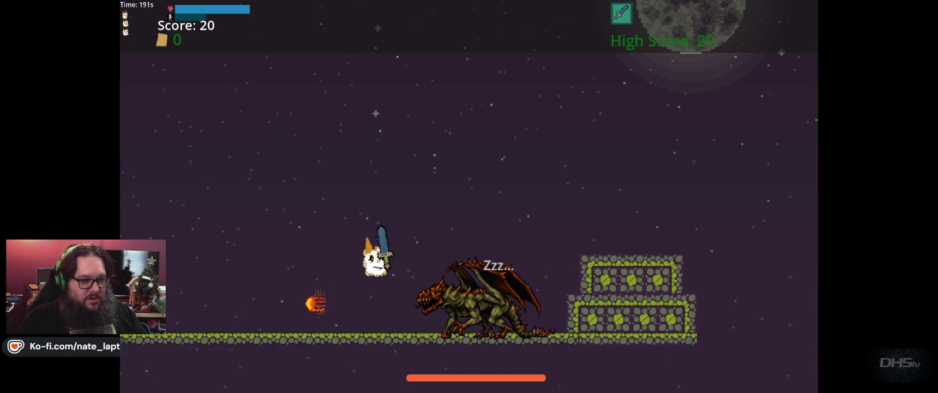
key(Left)
key(Right)
key(space)
key(Right)
key(space)
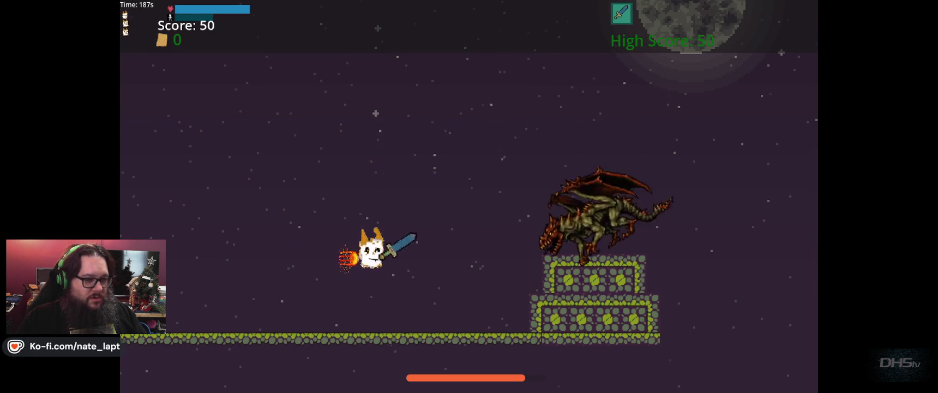
key(Left)
key(Right)
key(space)
key(Left)
key(Right)
key(space)
key(Left)
key(Right)
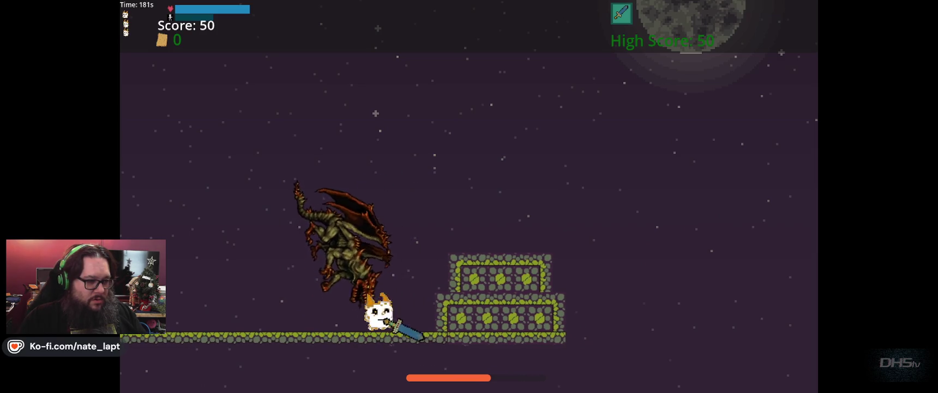
key(Left)
key(space)
- Hop back and forth swinging the sword, then move left past the stone structure
key(space)
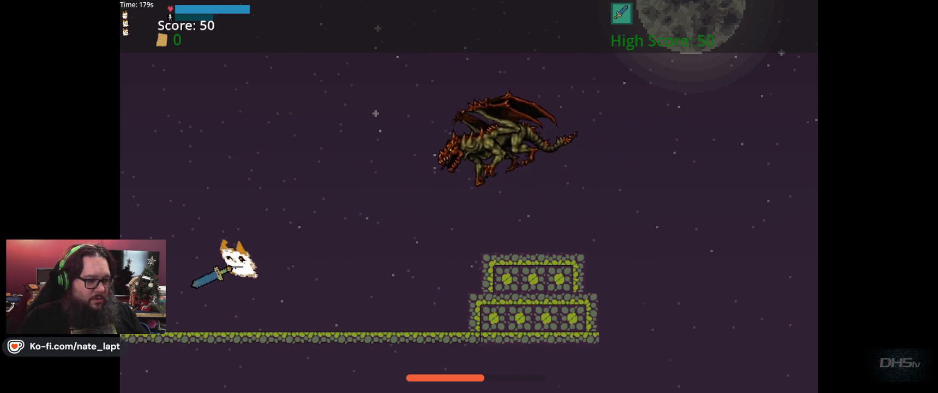
key(Right)
key(space)
key(Left)
key(space)
key(Right)
key(space)
key(Left)
key(Right)
key(Right)
key(space)
key(Left)
key(space)
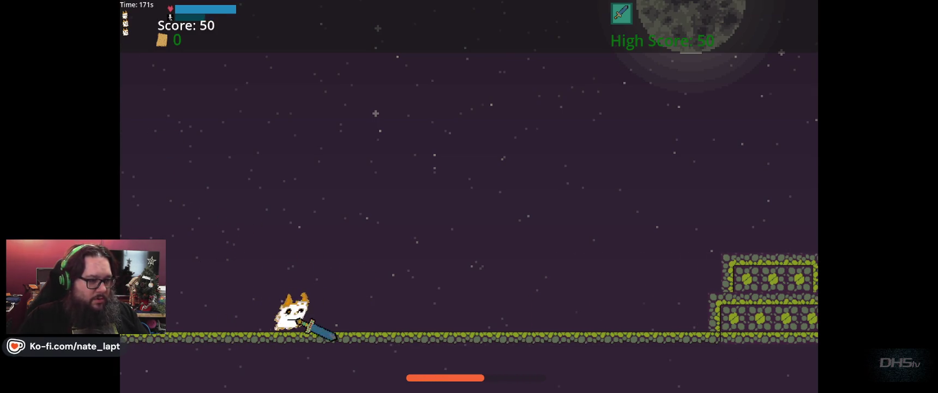
key(Right)
key(Left)
key(space)
key(Left)
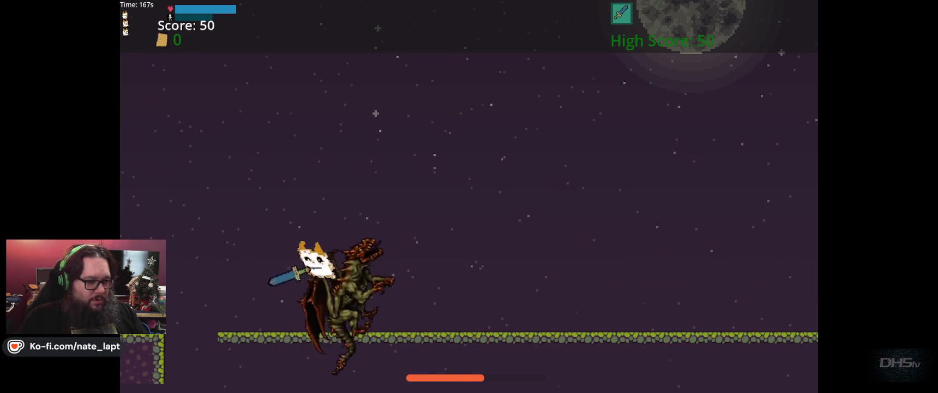
key(Left)
key(space)
key(Right)
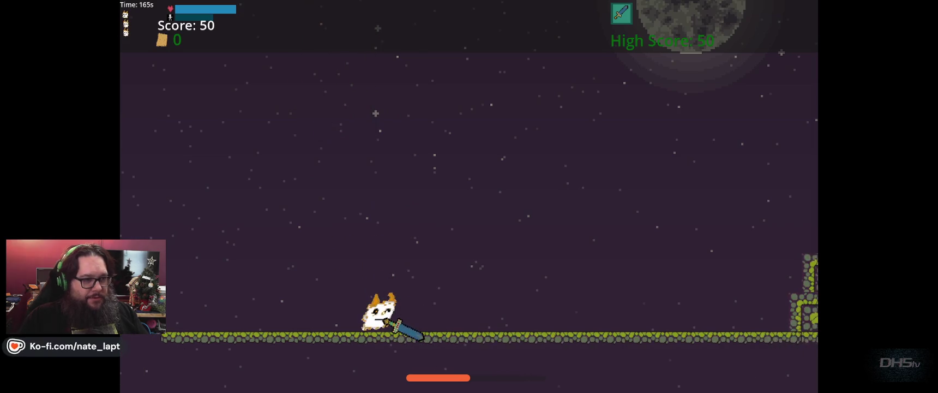
- Jump around the green stone structure and charge the dragon, bringing the score to 50
key(Left)
key(Right)
key(Left)
key(space)
key(Right)
key(space)
key(Left)
key(space)
key(Right)
key(space)
key(space)
key(Left)
key(Right)
key(space)
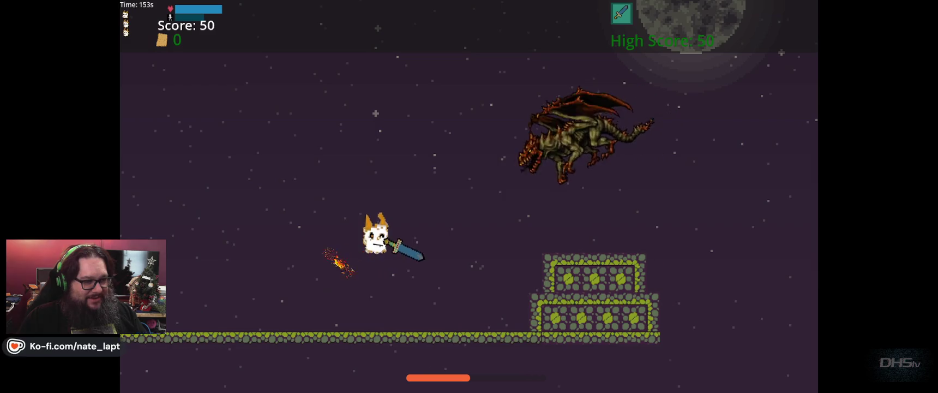
- Run and jump across the gap and stone platform, hitting an enemy for points
key(Left)
key(space)
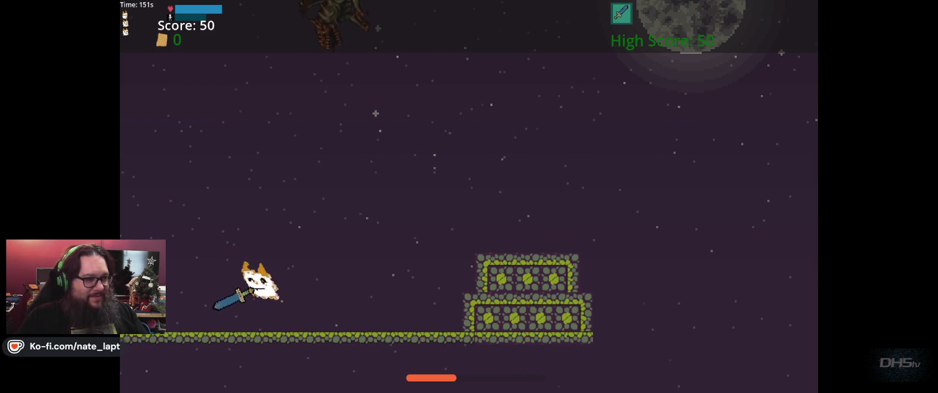
key(Right)
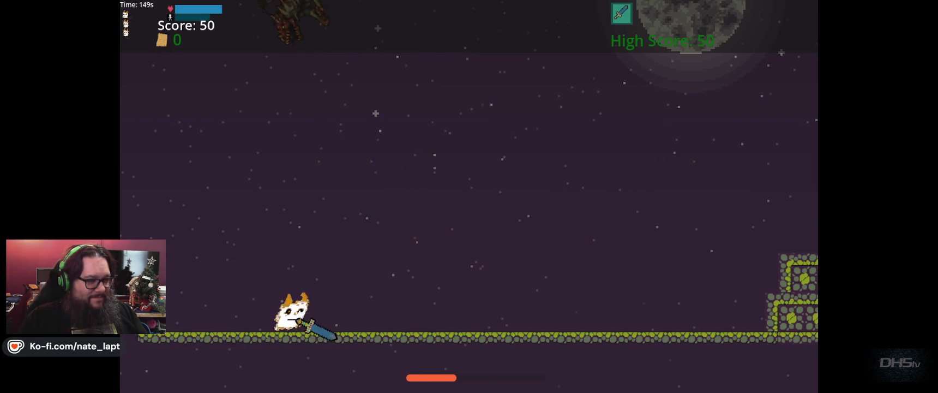
key(Left)
key(space)
key(Right)
key(space)
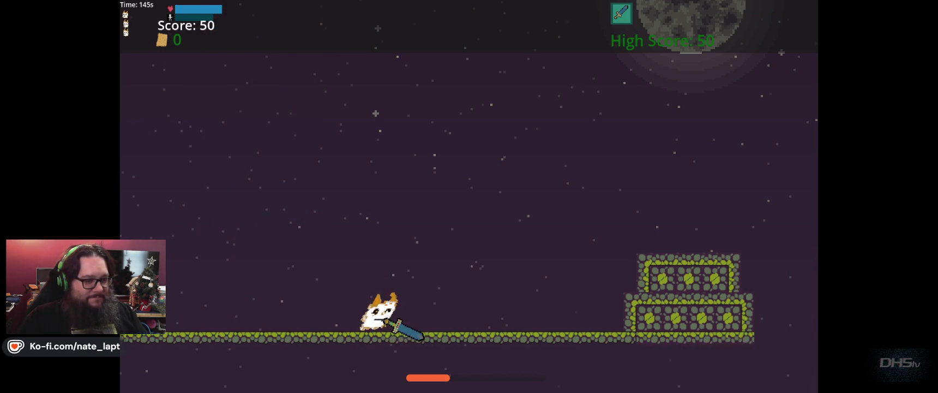
key(Right)
key(Left)
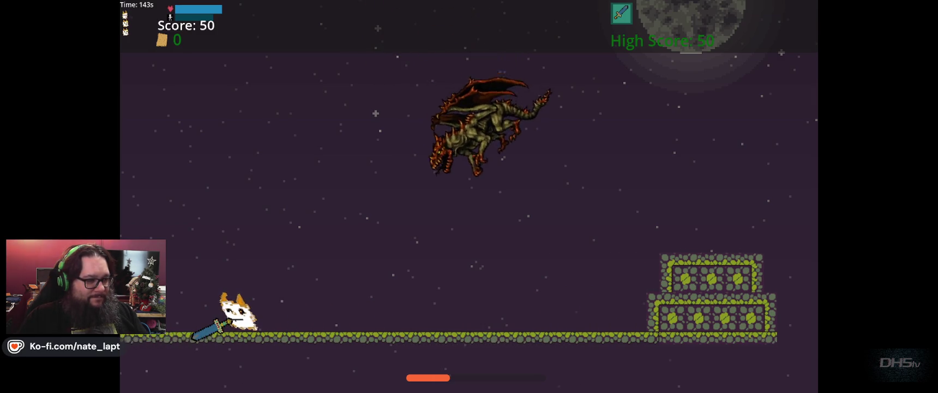
key(Right)
key(space)
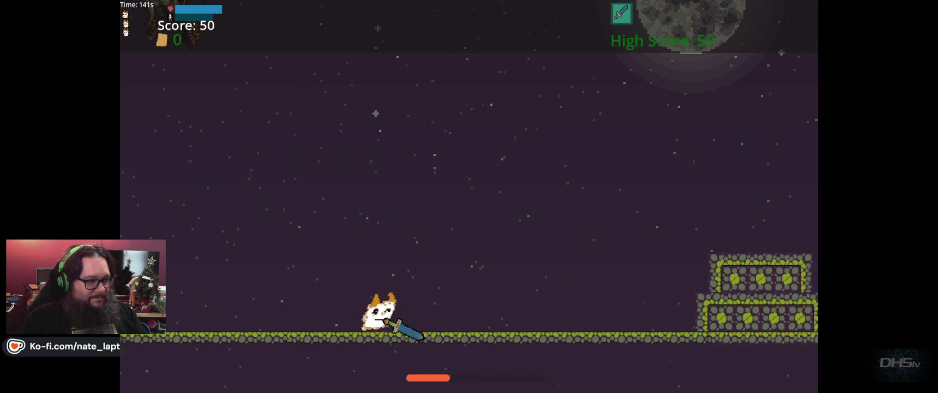
key(Left)
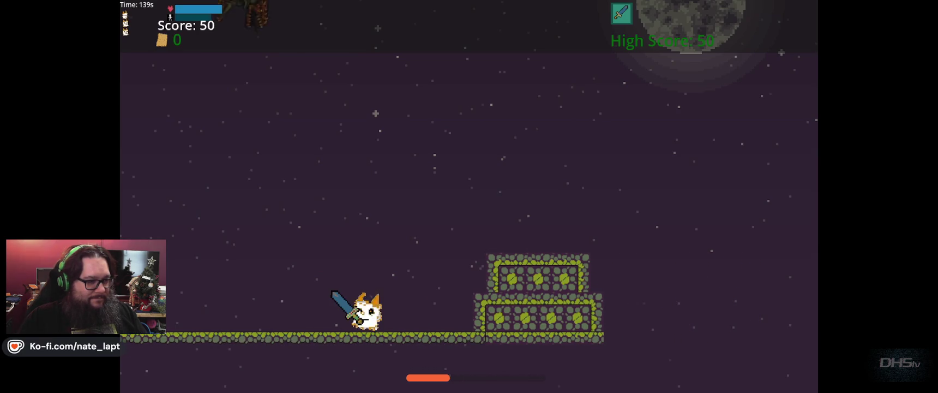
key(space)
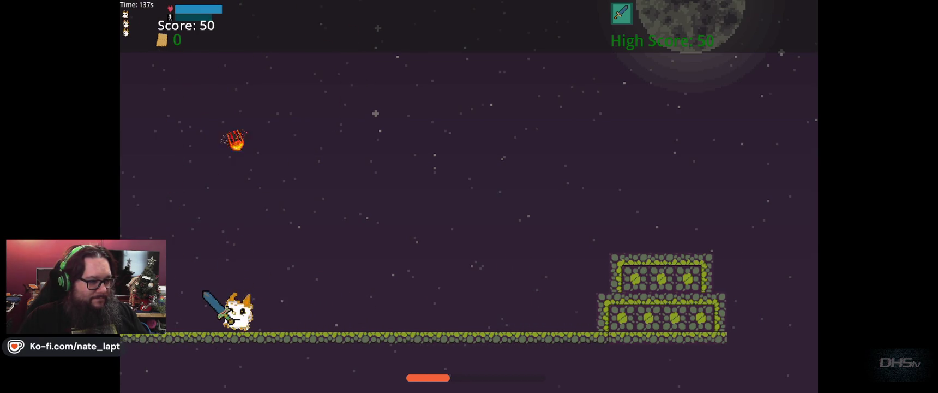
key(Left)
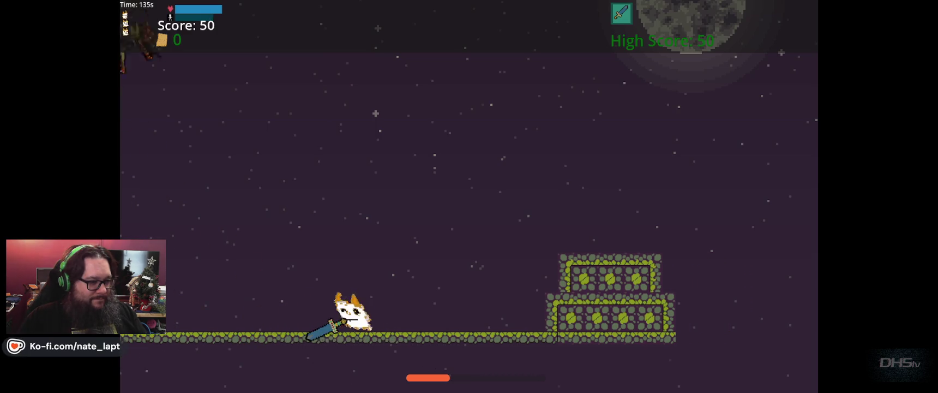
key(Right)
key(Left)
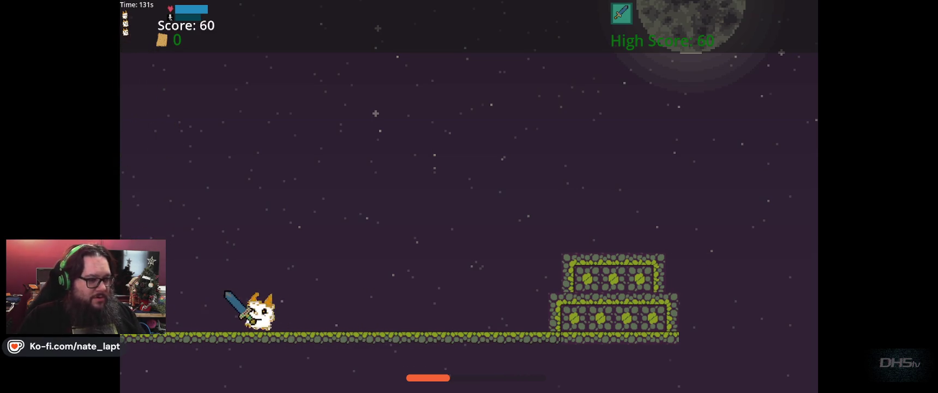
key(space)
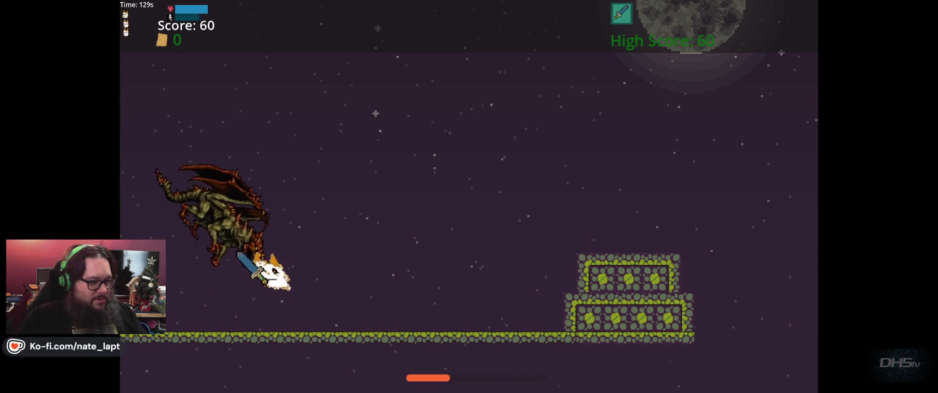
- Swing the sword at the dragon and dodge its swoops, taking one hit
key(Right)
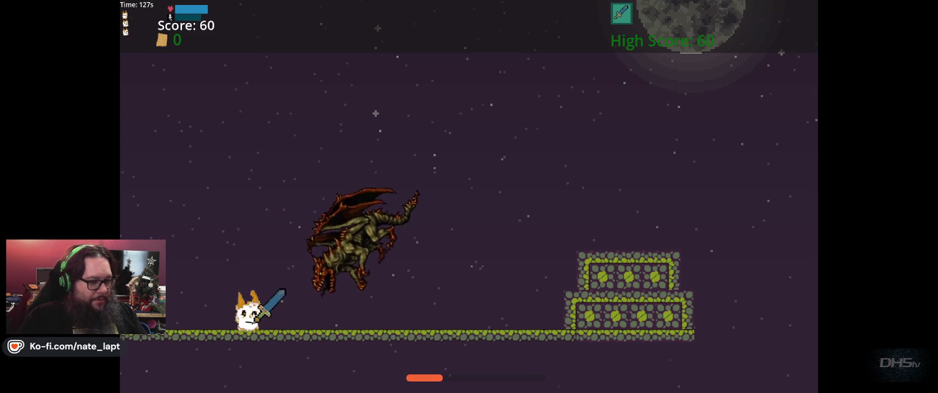
key(space)
key(Left)
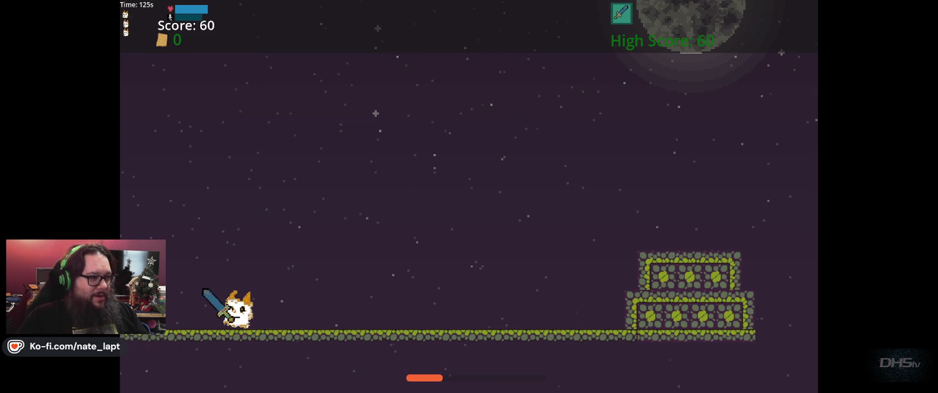
key(Right)
key(Right)
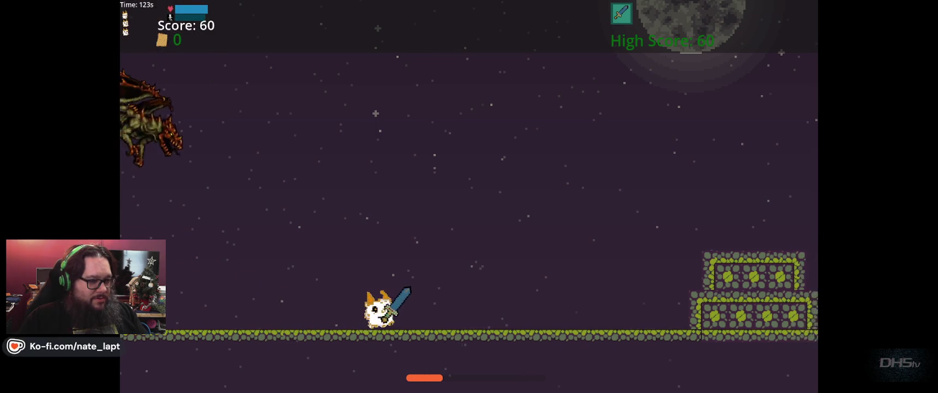
key(space)
key(Left)
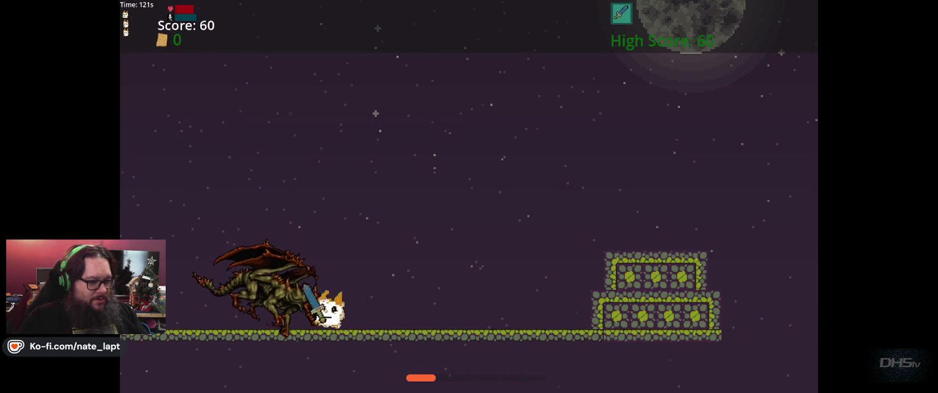
key(Right)
key(space)
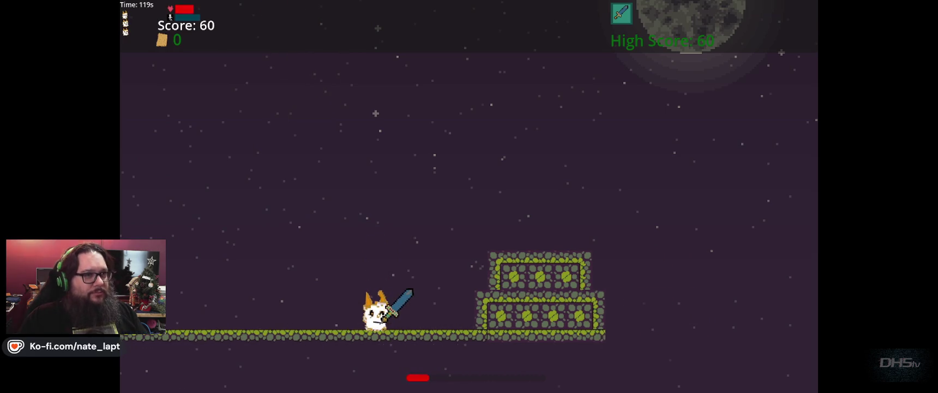
key(Left)
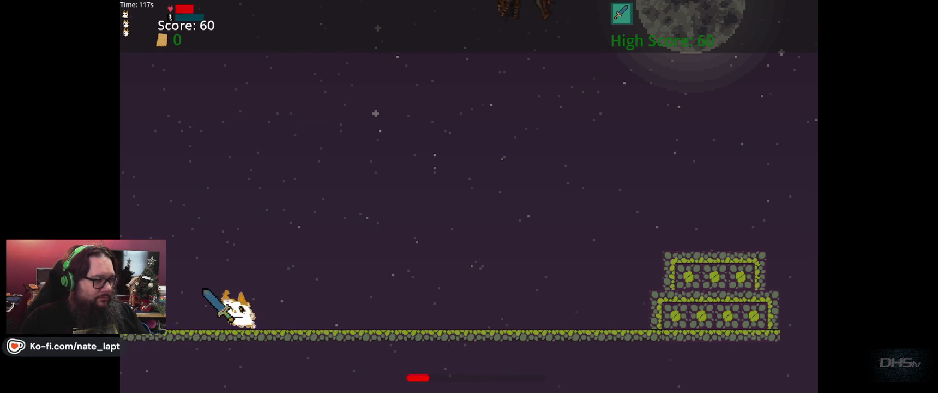
key(Right)
key(Left)
key(Right)
key(Left)
- Walk the cat back and forth under the dragon and strike it to defeat it
key(Right)
key(Left)
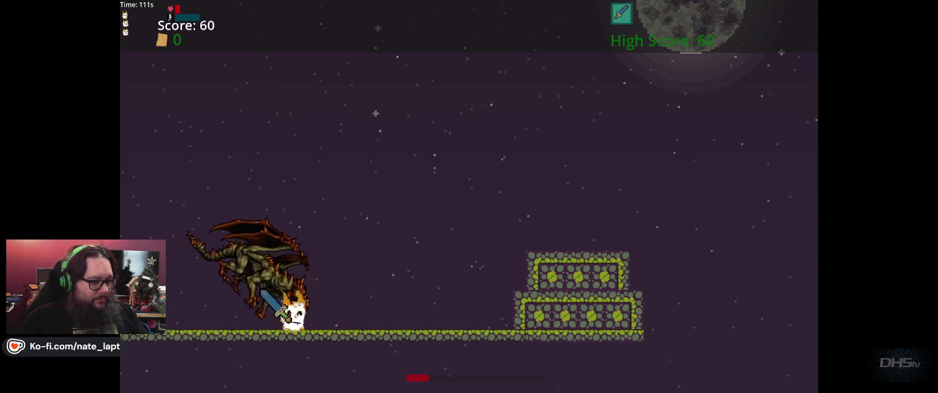
key(Left)
key(Right)
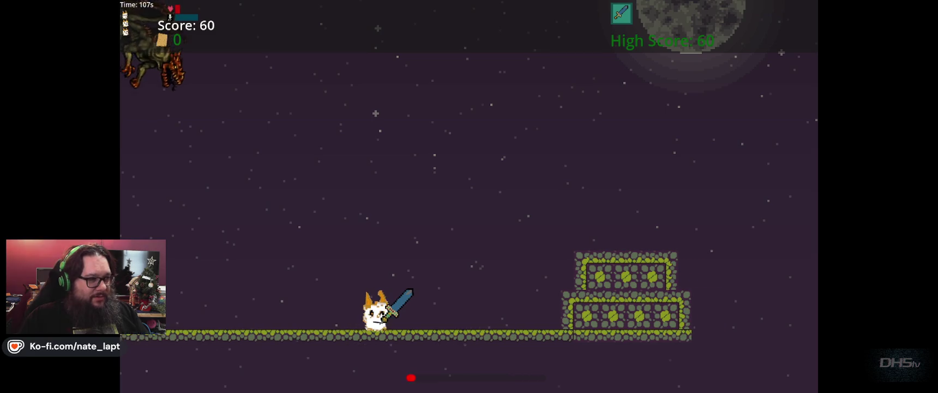
key(Left)
key(Right)
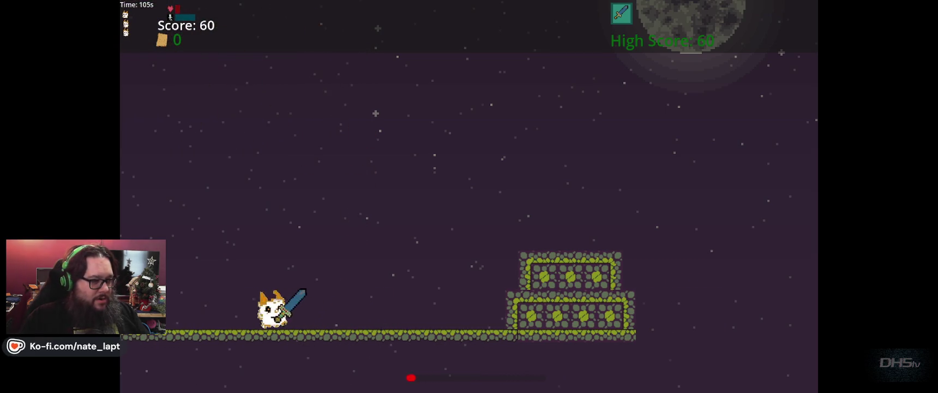
key(Left)
key(Right)
key(Left)
key(Right)
key(Left)
key(Right)
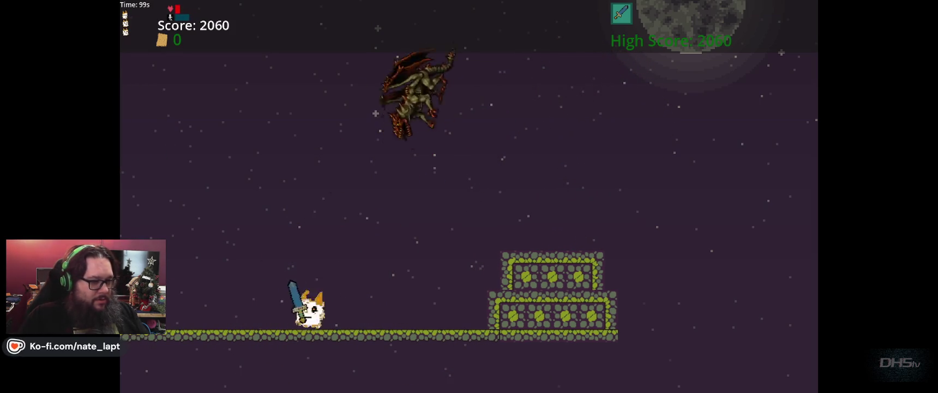
- Run toward the stone platform until dying, restart, then pause and exit the playtest
key(Left)
key(Right)
key(Left)
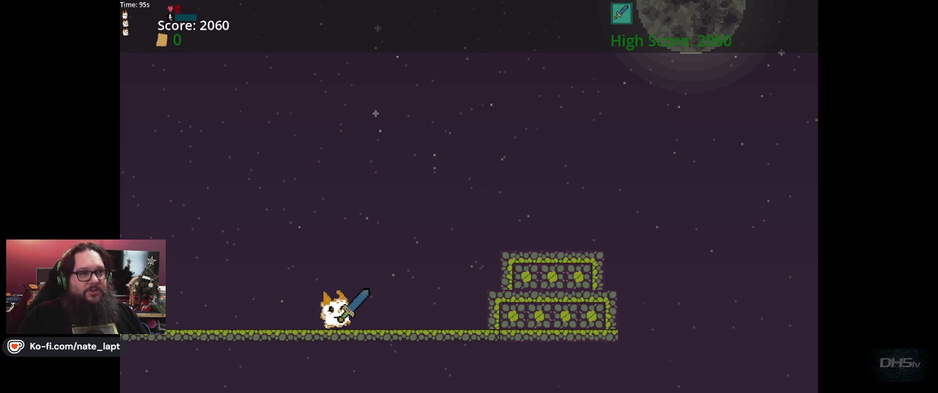
key(Left)
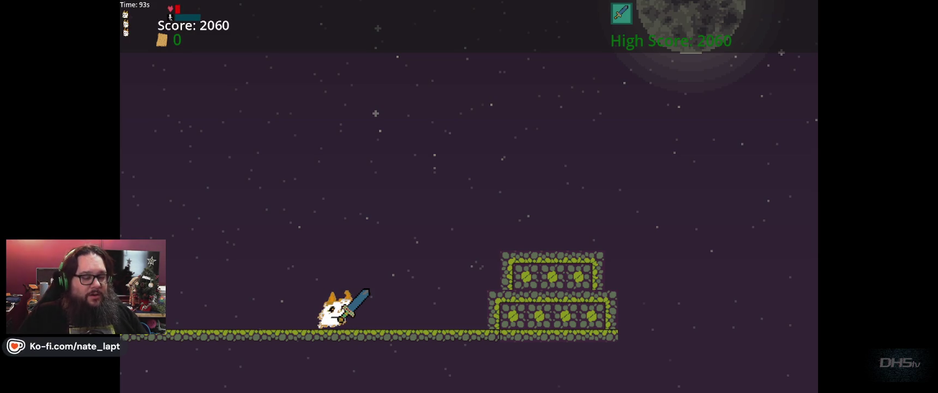
key(Right)
key(Up)
key(Right)
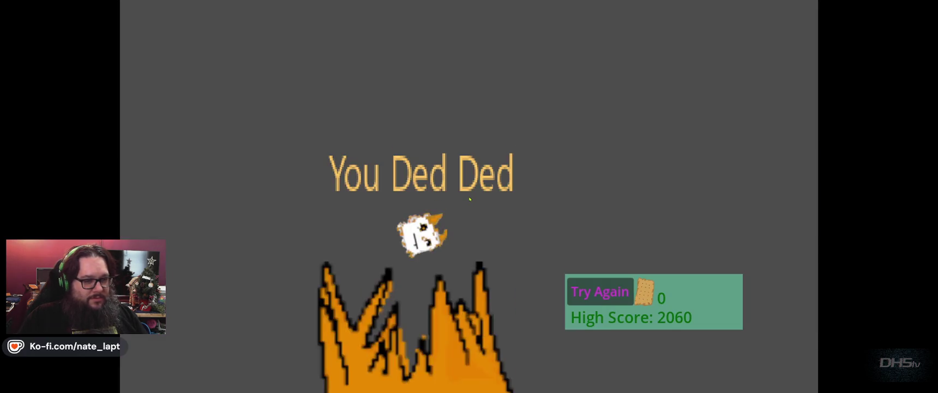
key(Return)
key(Escape)
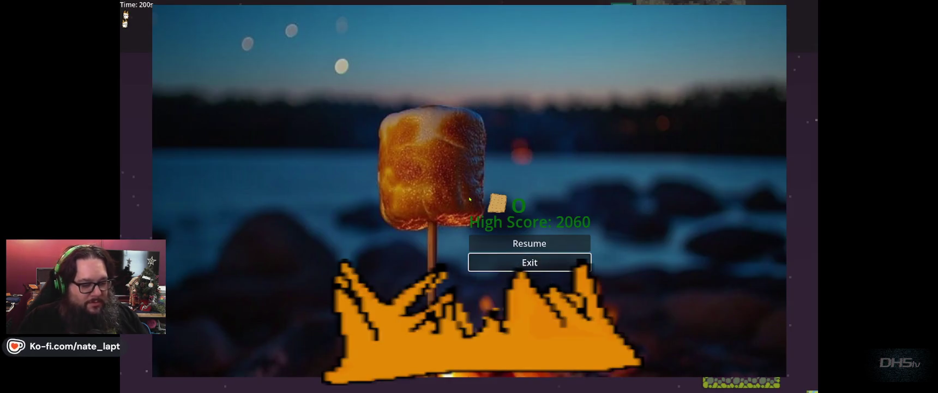
key(Return)
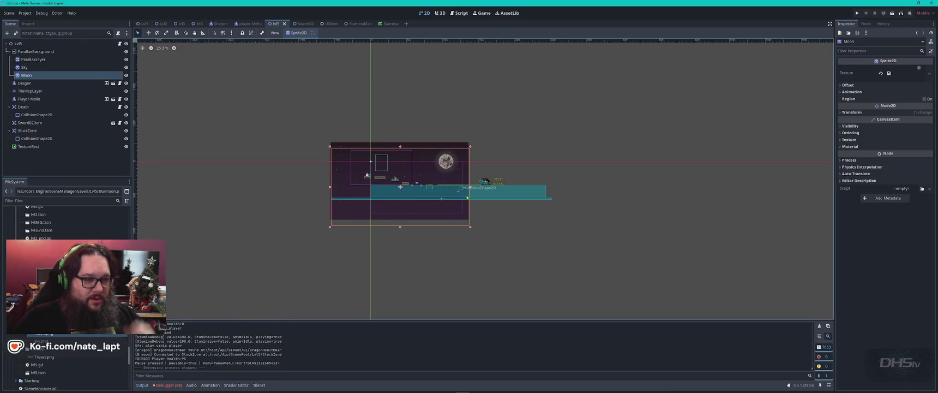
- Nudge the Moon sprite down and the Sky sprite up in Lvl5, save, and switch to the Stamina scene
drag(446, 161, 448, 169)
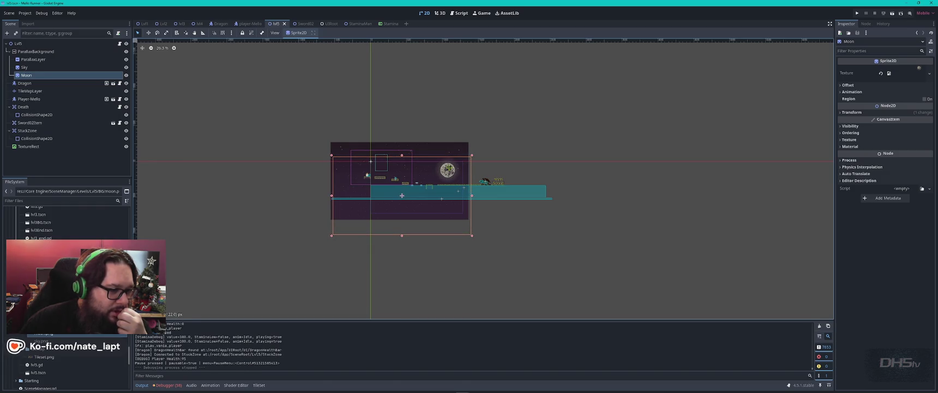
scroll(404, 167, up, 3)
click(458, 130)
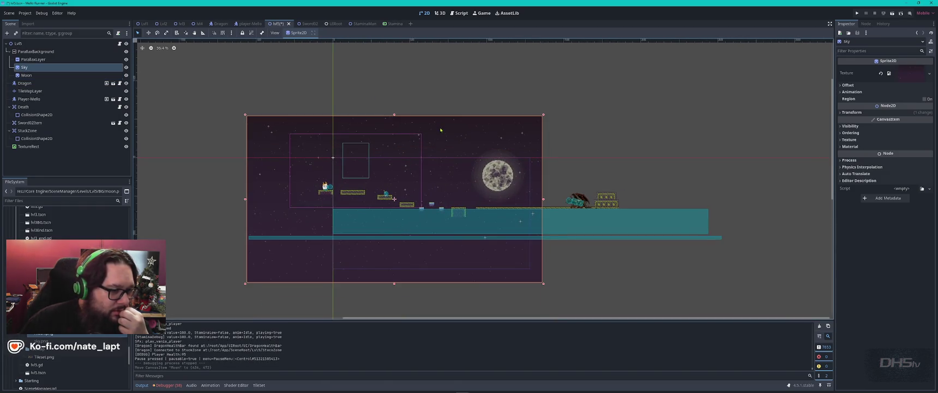
mouse_move(459, 131)
mouse_down()
mouse_move(459, 144)
mouse_move(459, 99)
mouse_move(463, 117)
mouse_up()
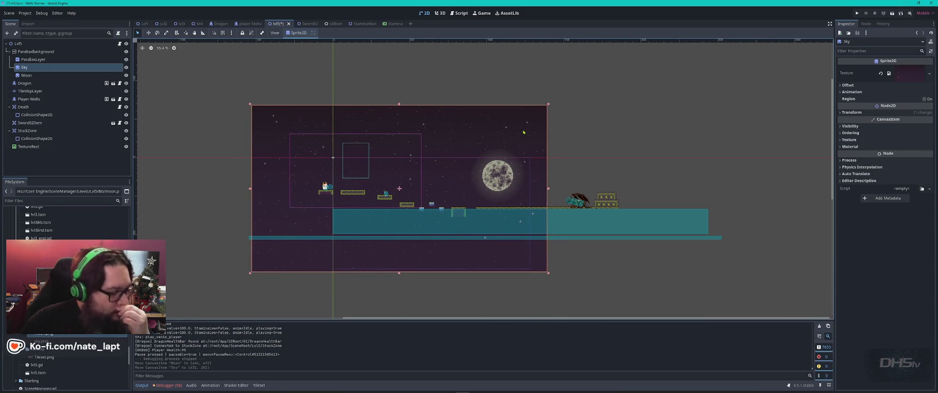
key(ctrl+s)
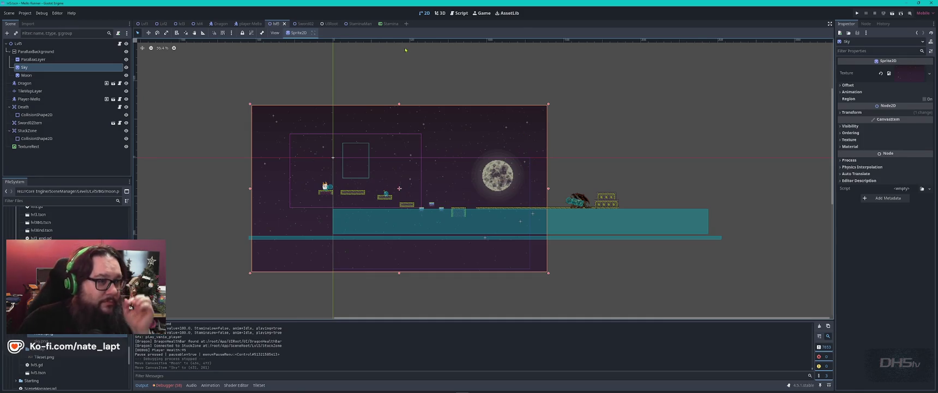
click(388, 24)
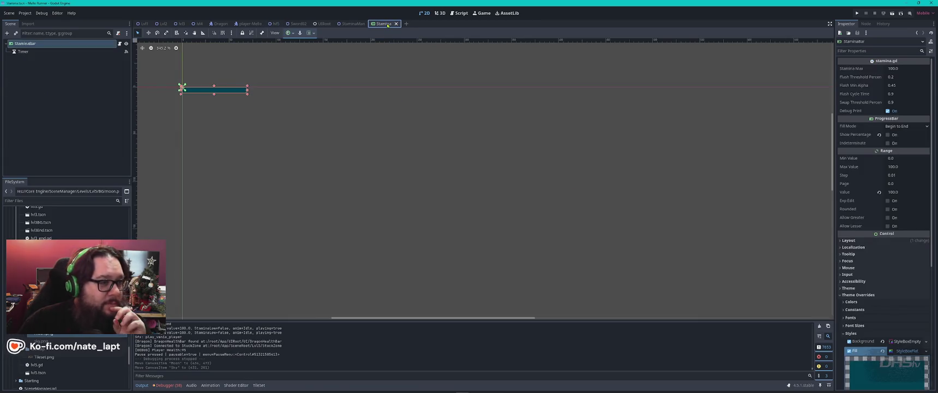
- Close the Stamina, StaminaMan, UIRoot, Sword02, player-Mello and Dragon scene tabs
click(352, 24)
click(322, 24)
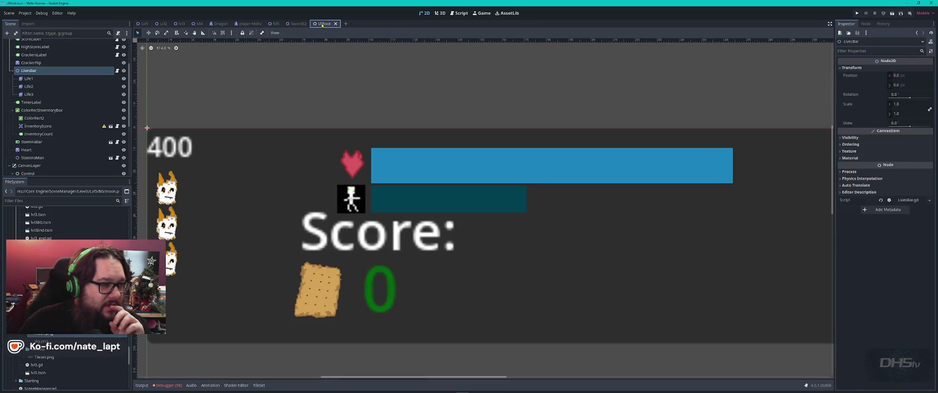
middle_click(322, 24)
middle_click(298, 24)
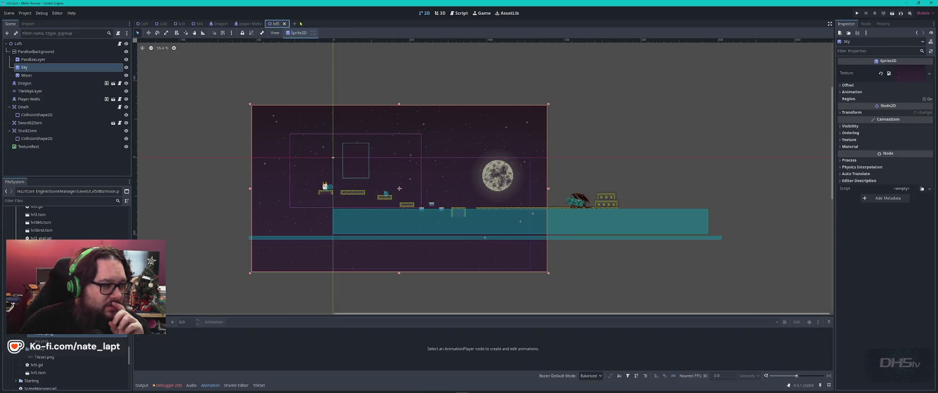
middle_click(248, 24)
middle_click(217, 24)
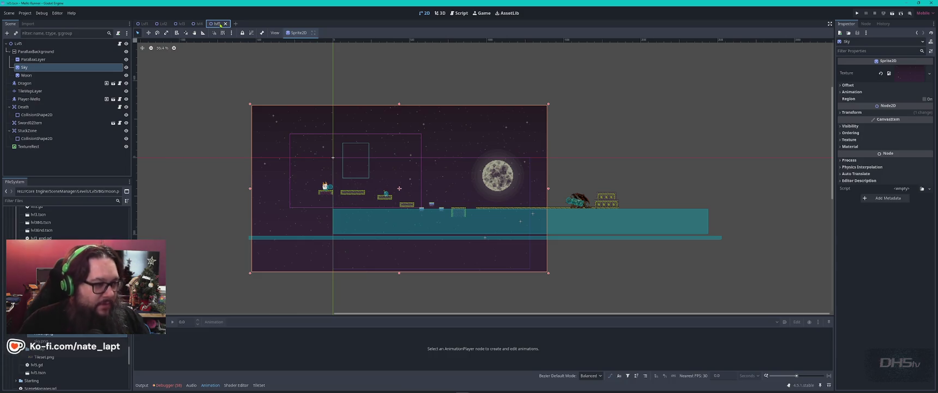
key(alt+Tab)
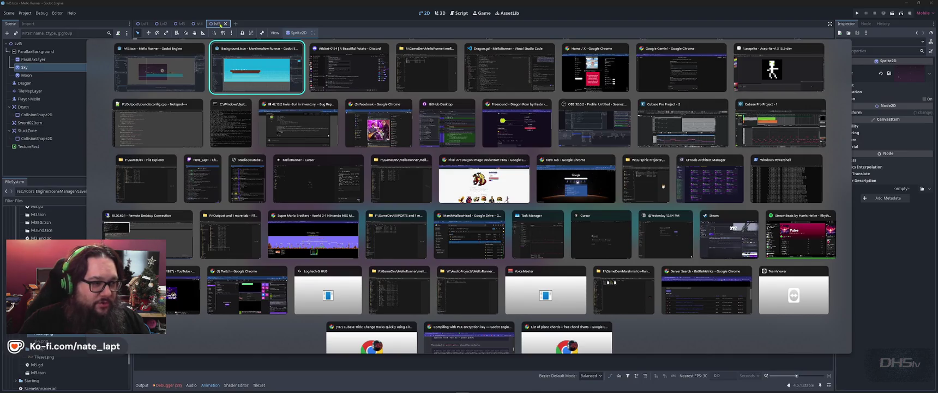
- In GitHub Desktop, enter the commit summary '20260125-UI Fix' and a note that everything currently works
key(Down)
key(Right)
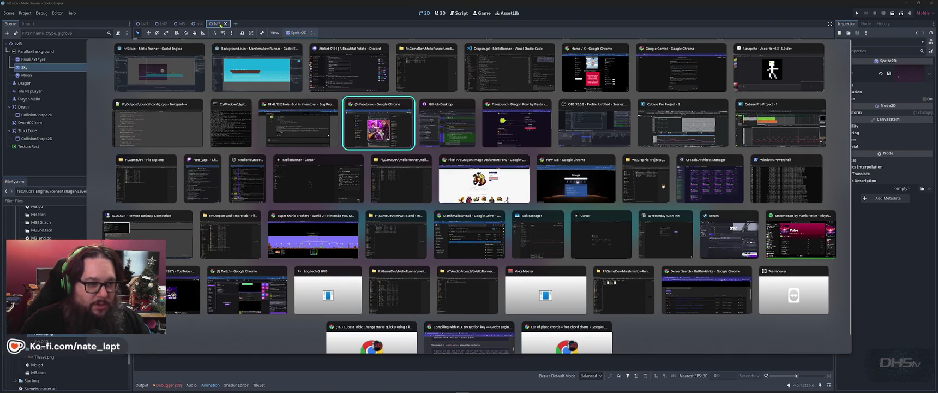
key(Right)
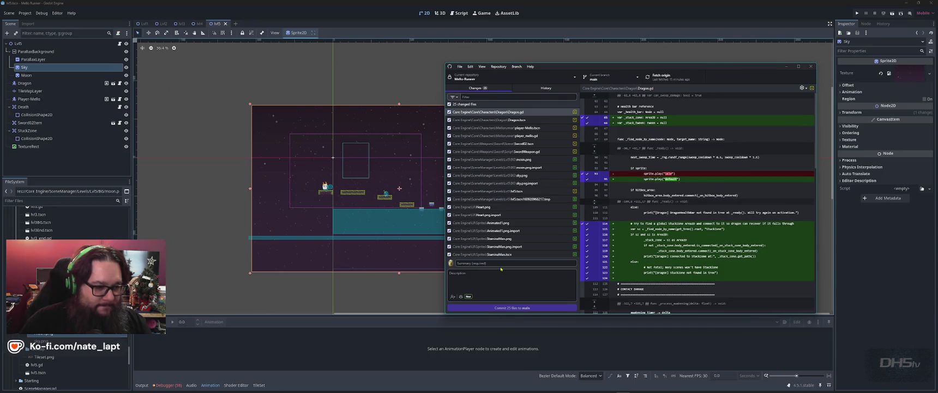
text(202)
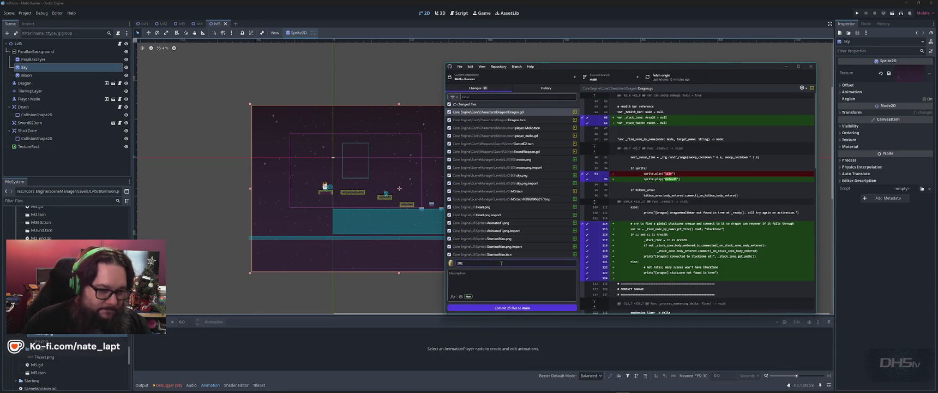
text(60125-UI)
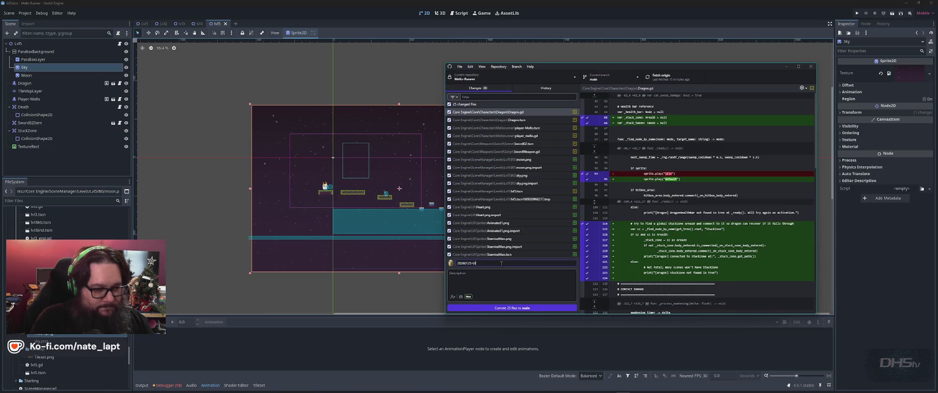
text( Fix)
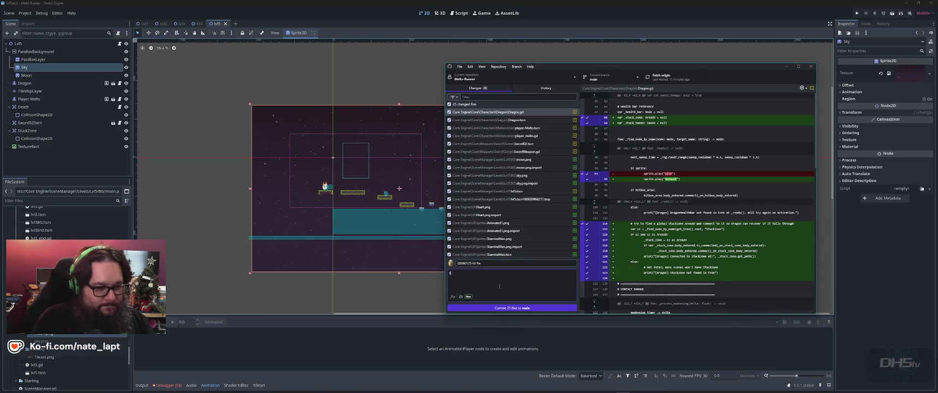
text(is currently working!! I think)
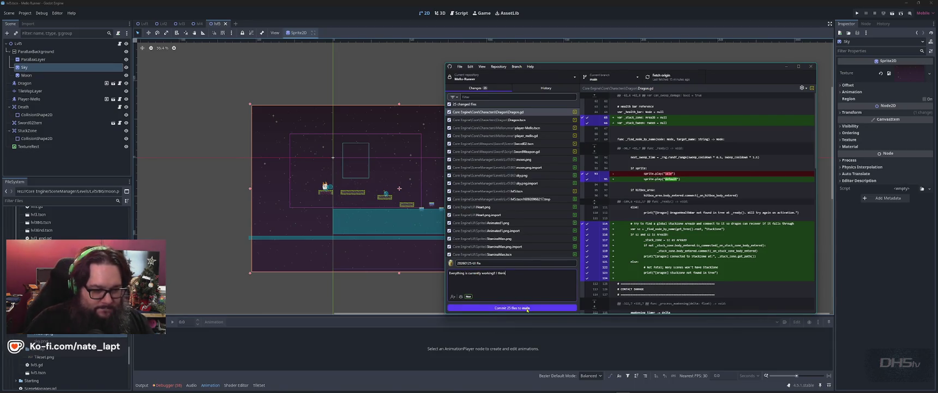
- Commit the 25 changed files to main, push to origin, and return to Godot
click(526, 308)
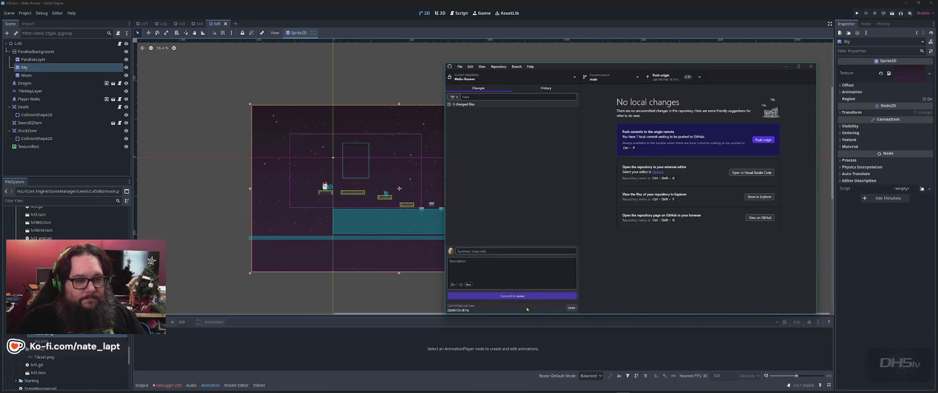
click(767, 141)
click(399, 45)
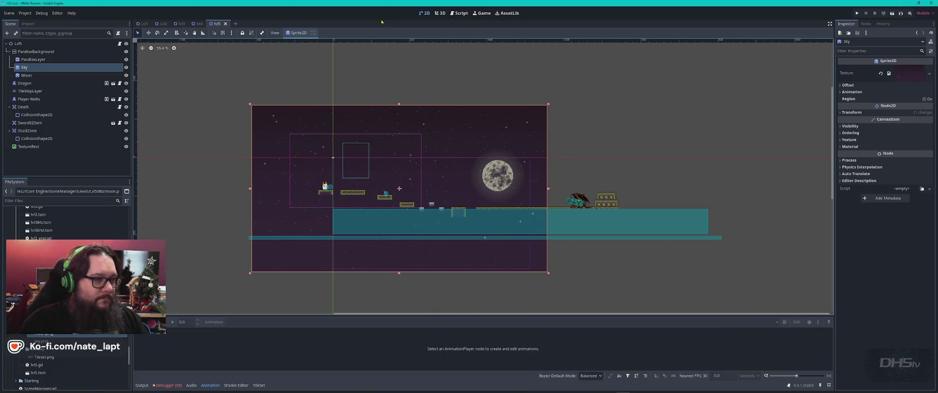
- In the script editor, open melloboy_ending.gd, then filter files by 'end' and open end_score.gd and lvl3_end.gd
click(456, 12)
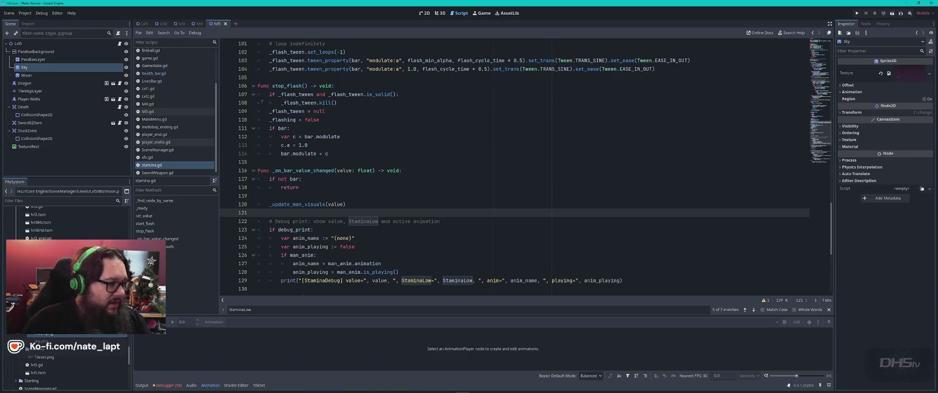
click(164, 126)
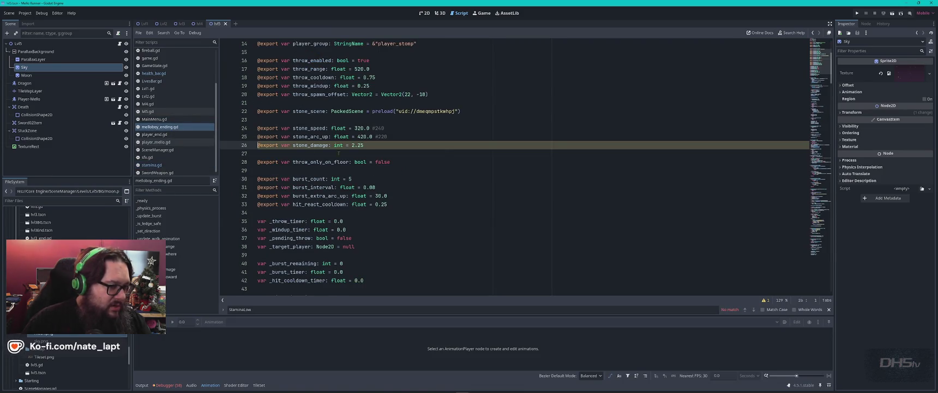
click(47, 201)
text(end)
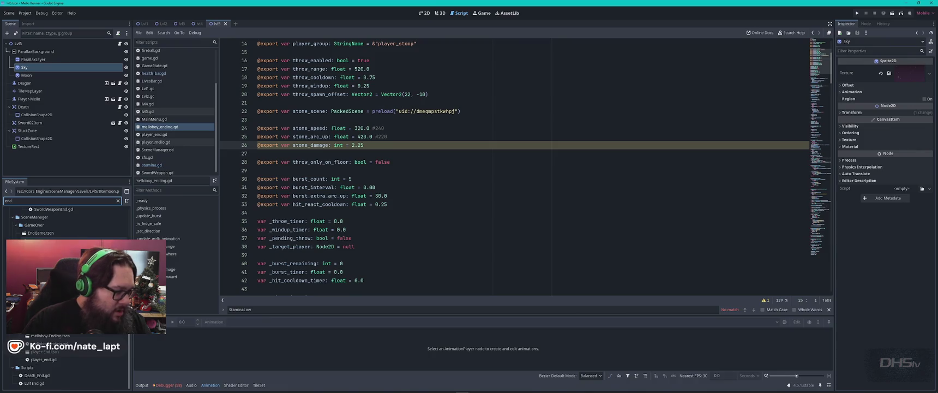
click(44, 240)
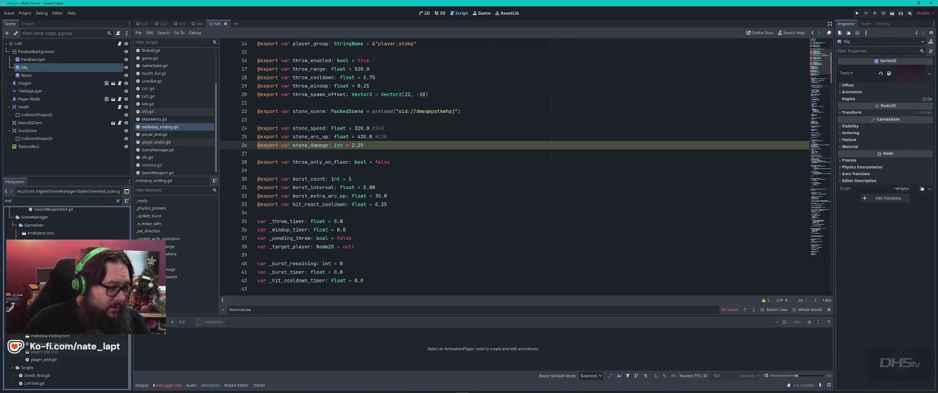
double_click(43, 241)
scroll(342, 270, down, 2)
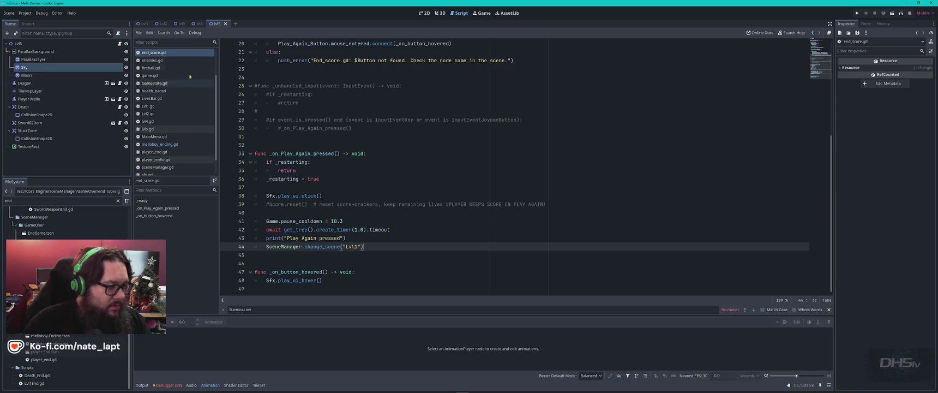
click(399, 246)
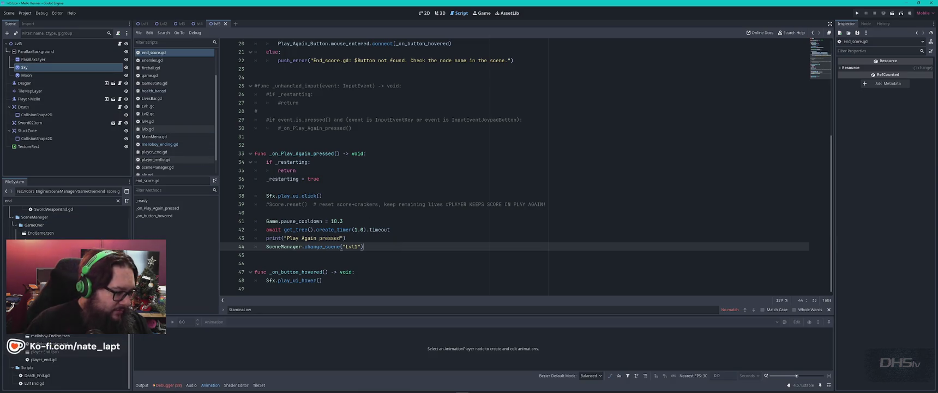
double_click(38, 256)
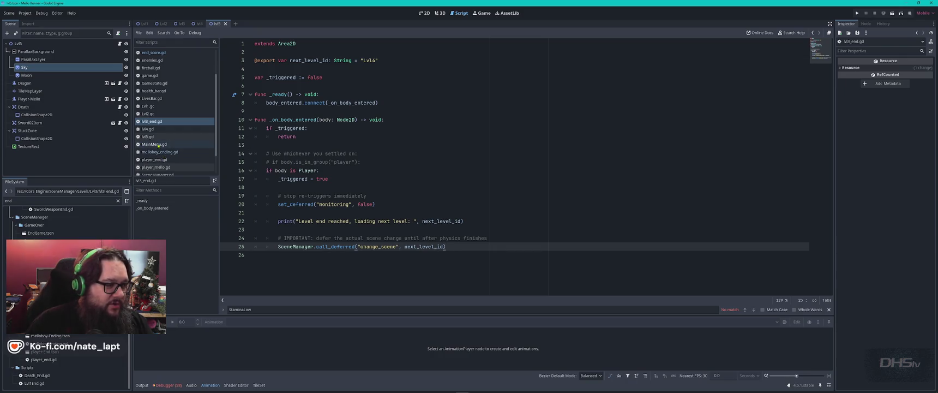
- Filter the FileSystem for 'lvl5', then open SceneManager.gd from the Scripts list
double_click(61, 201)
text(lvl5)
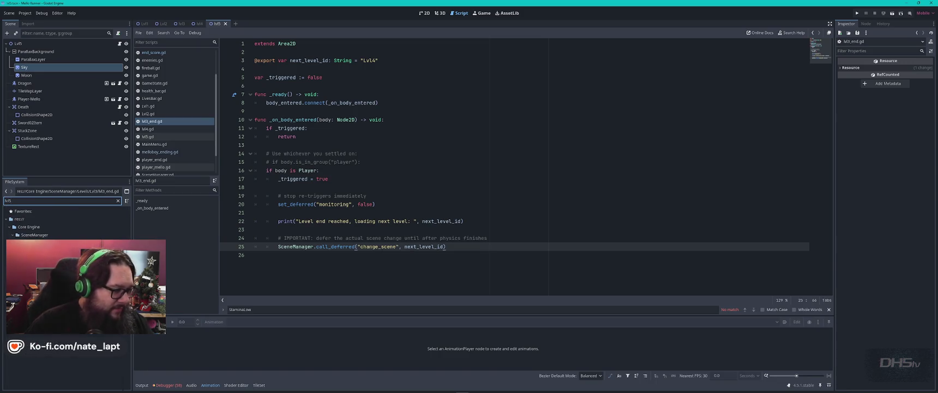
right_click(39, 257)
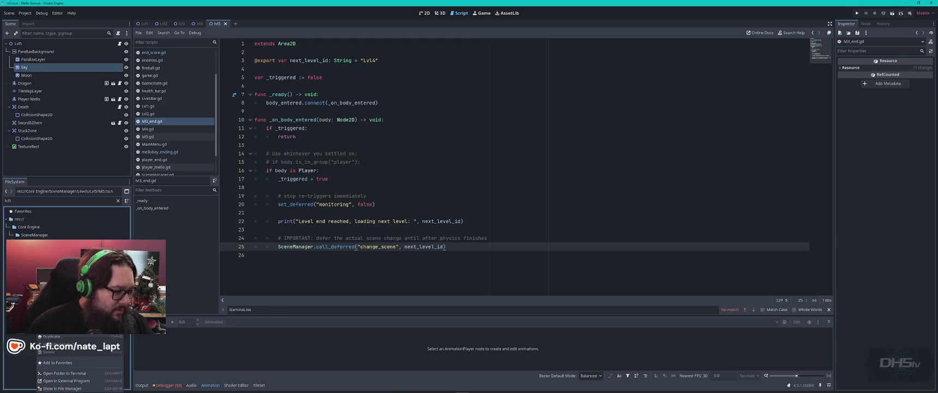
click(160, 174)
scroll(167, 155, down, 3)
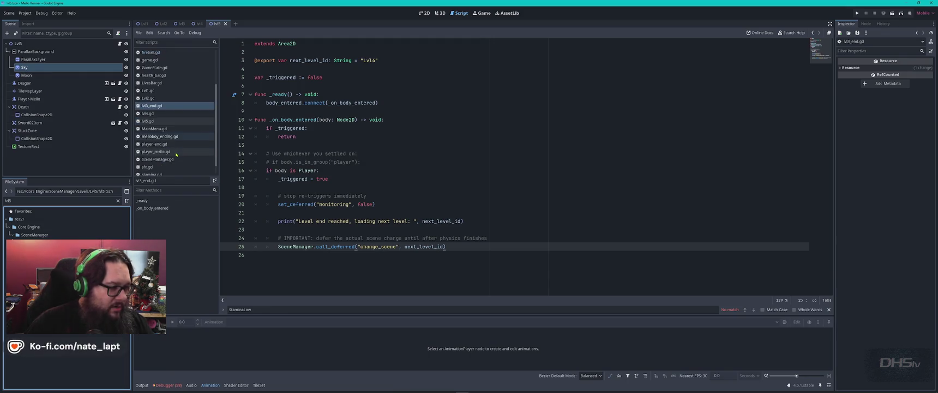
click(164, 147)
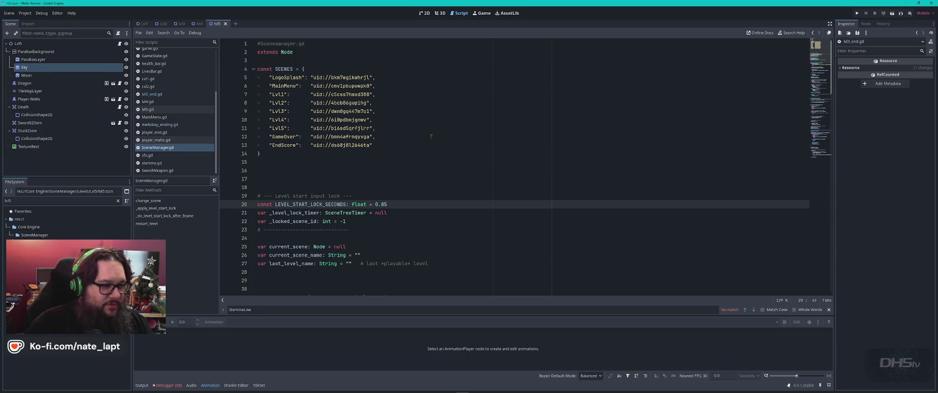
- Change the level digit to 5 on both the Lvl4 entry and the line 11 entry
click(392, 127)
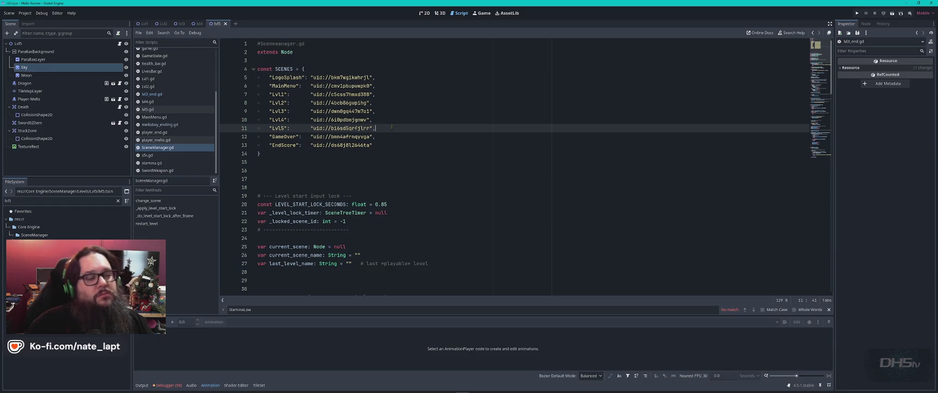
click(284, 119)
click(381, 119)
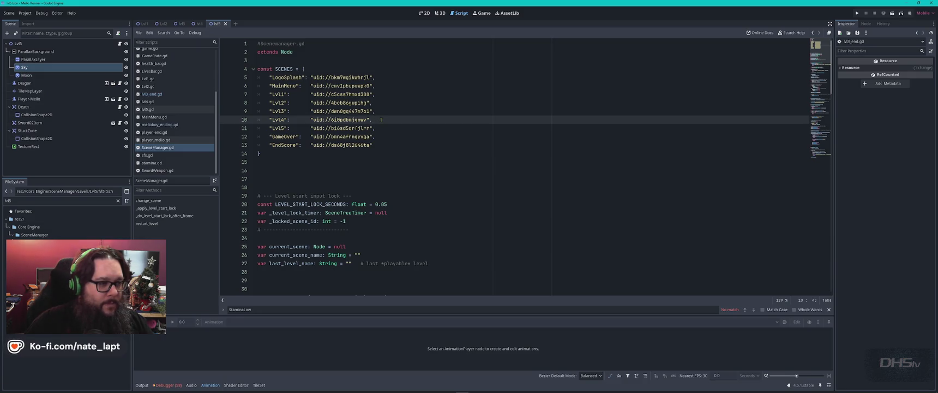
click(284, 119)
key(BackSpace)
text(5)
click(286, 126)
key(BackSpace)
text(5)
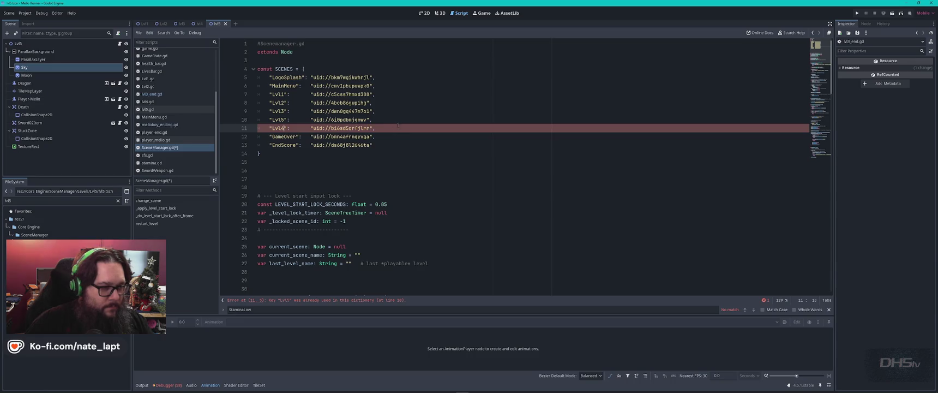
click(410, 122)
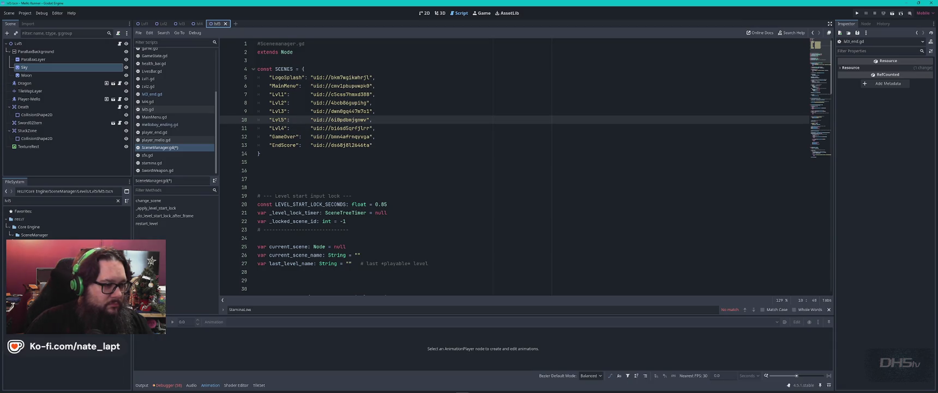
- Rename the line 10 Lvl5 entry to Bonus1 and move it below the Lvl4 entry with Alt+Down
double_click(279, 119)
text(Bonus)
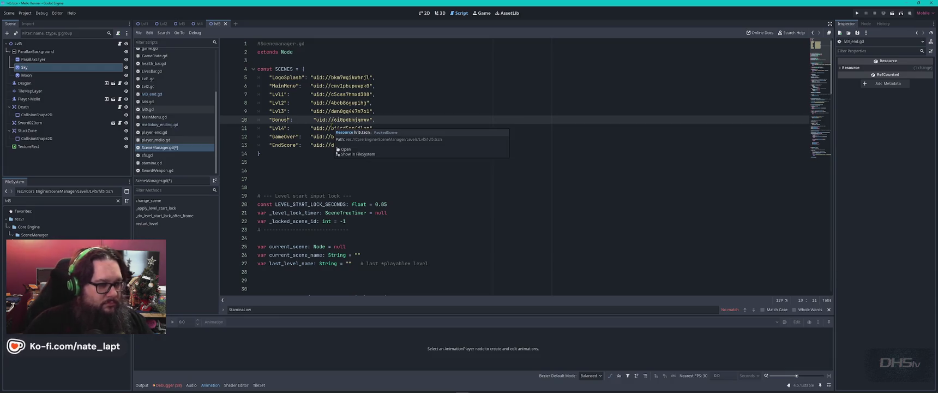
text(1)
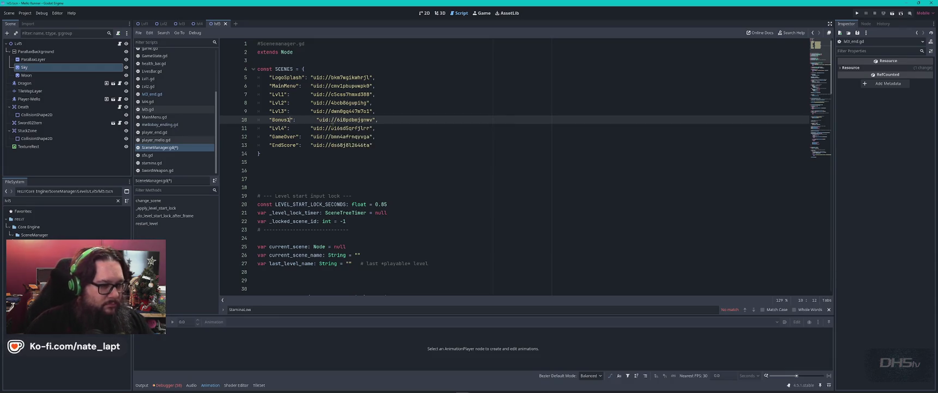
triple_click(377, 117)
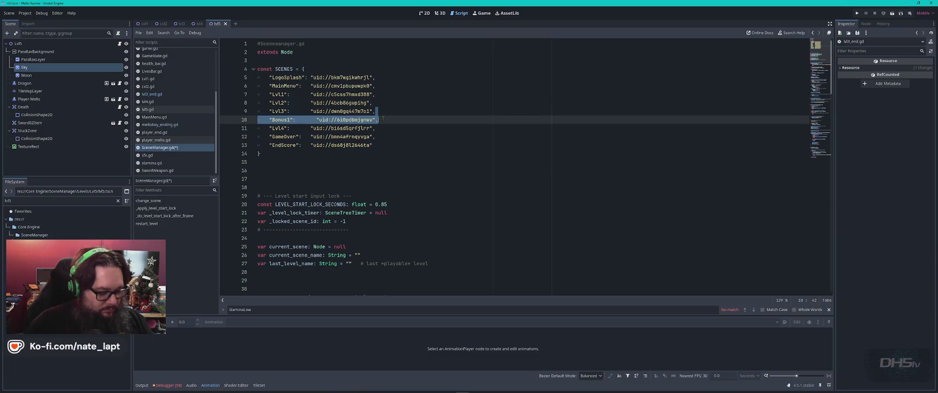
key(BackSpace)
key(BackSpace)
click(385, 119)
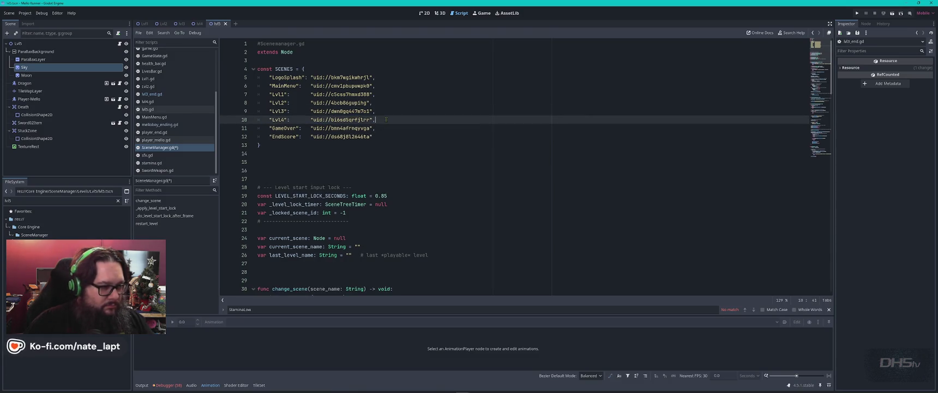
key(ctrl+shift+d)
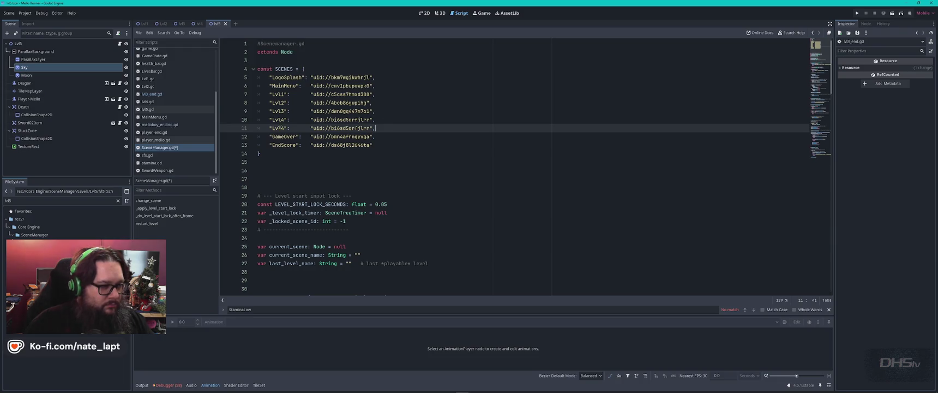
key(ctrl+z)
key(ctrl+z)
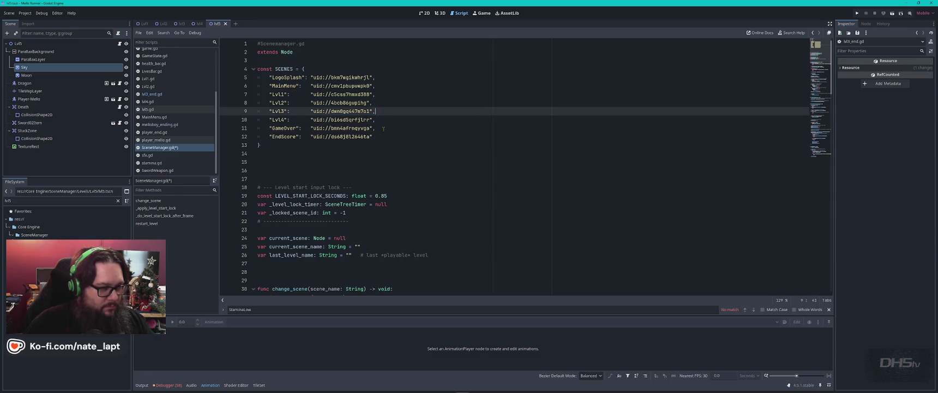
key(alt+Down)
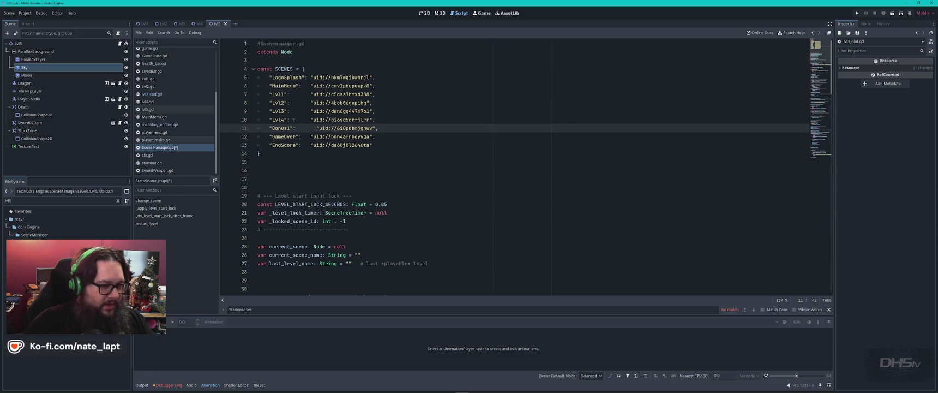
- Select the Lvl4 entry name and filter the FileSystem for 'lvl4'
click(278, 119)
double_click(278, 120)
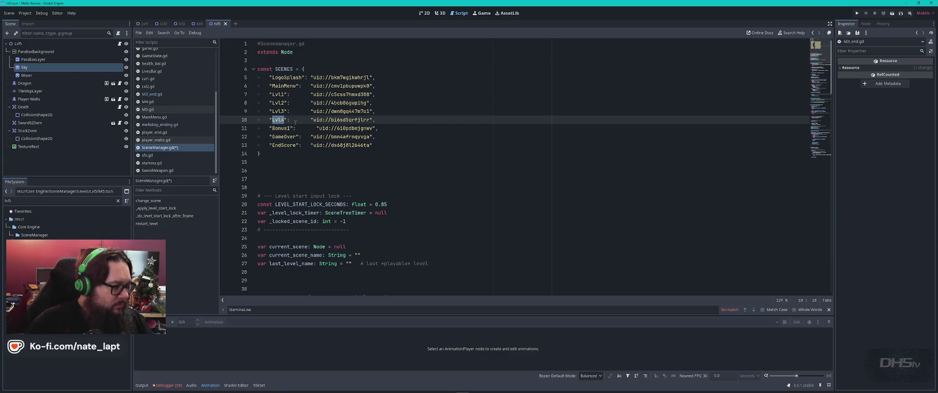
double_click(26, 202)
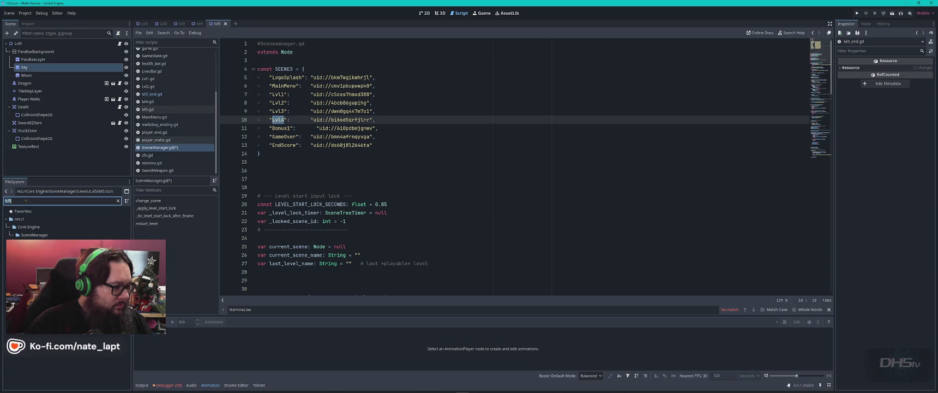
text(lvl4)
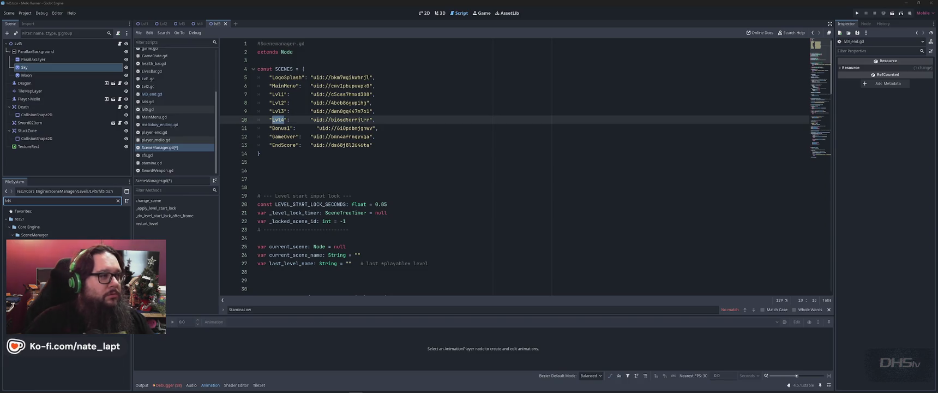
key(super)
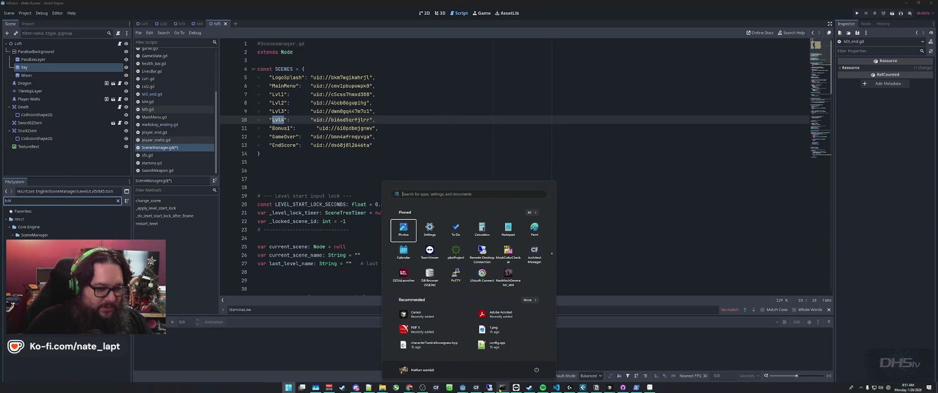
- Dismiss the Windows Start menu with the Windows key, returning to SceneManager.gd in Godot
key(super)
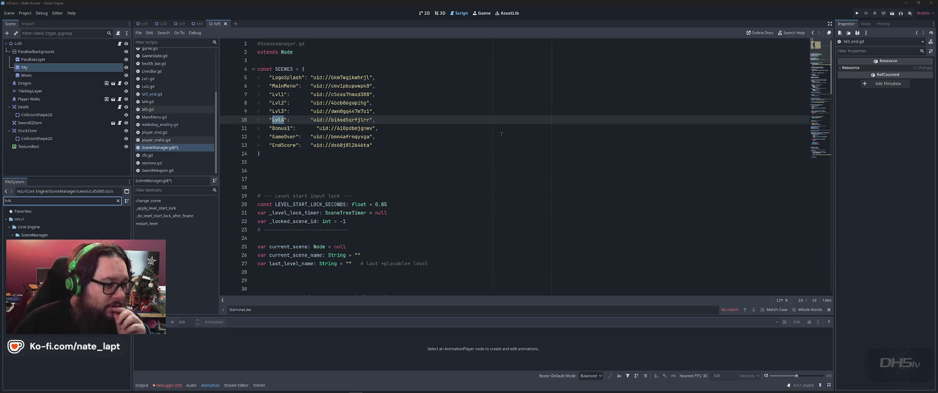
- Fix the whitespace before the Bonus1 uid string so it aligns with the other entries
click(450, 159)
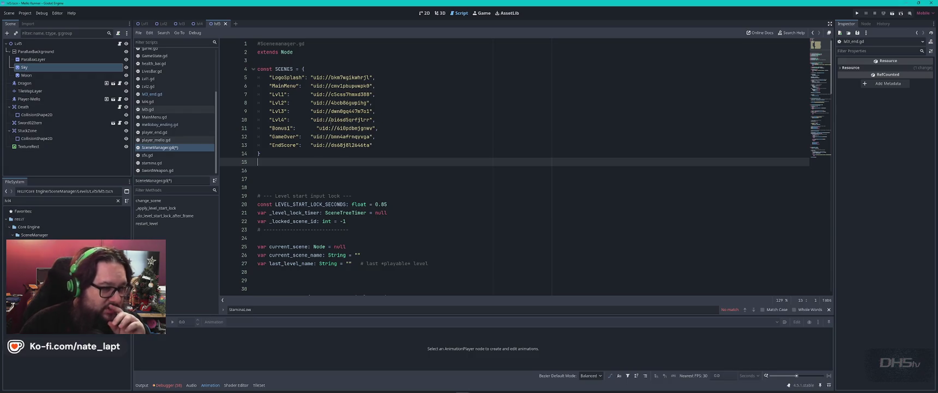
click(379, 118)
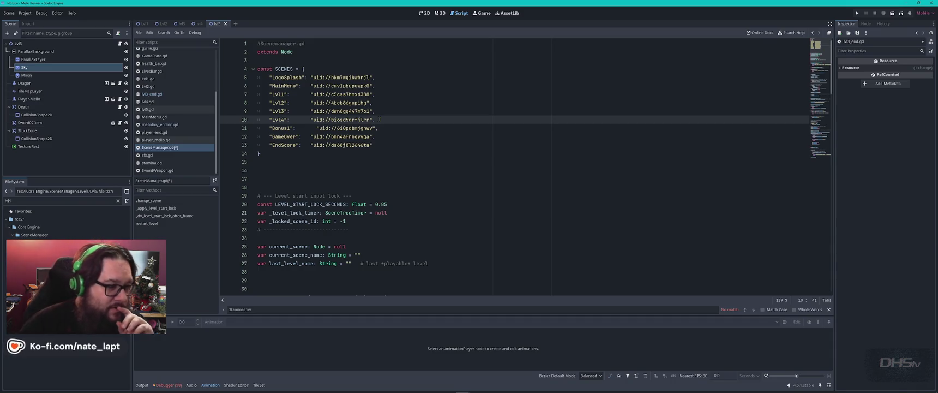
click(317, 129)
key(BackSpace)
key(Tab)
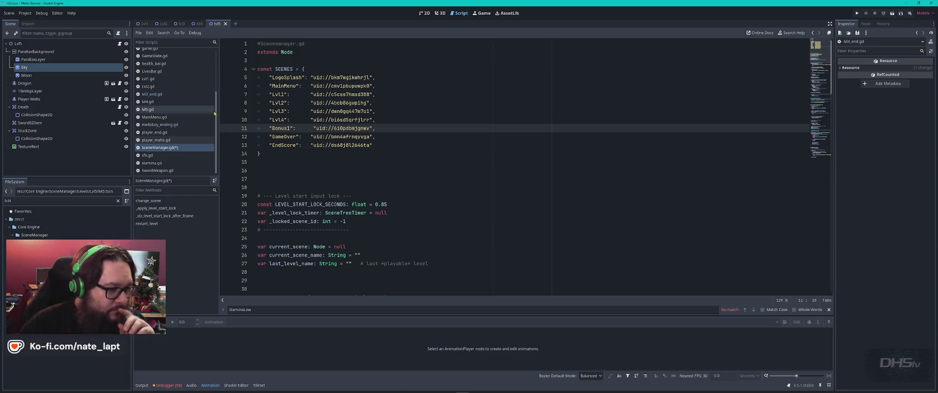